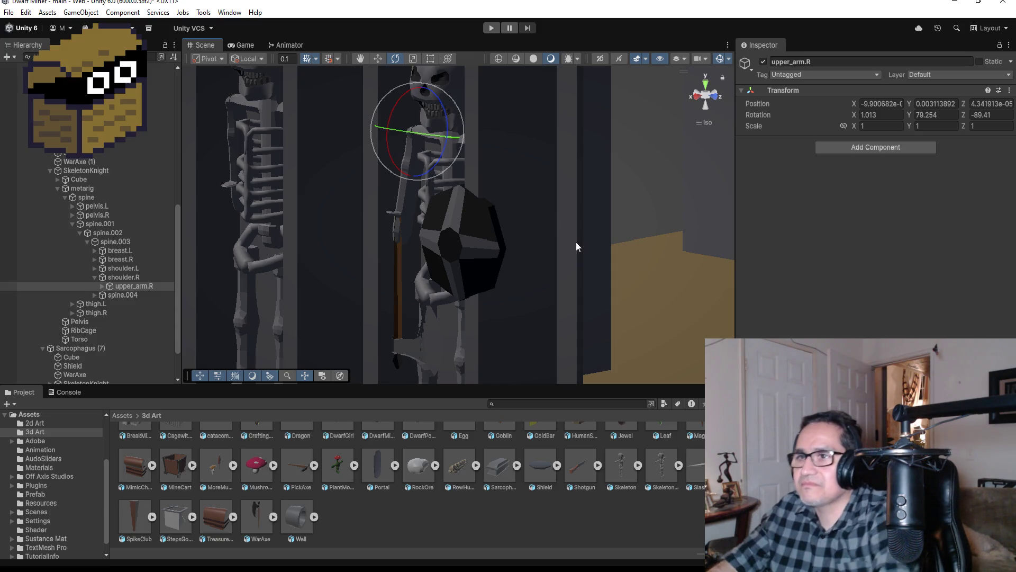
Select the SkeletonKnight inside Sarcophagus (5) in the Hierarchy
scroll(341, 265, up, 3)
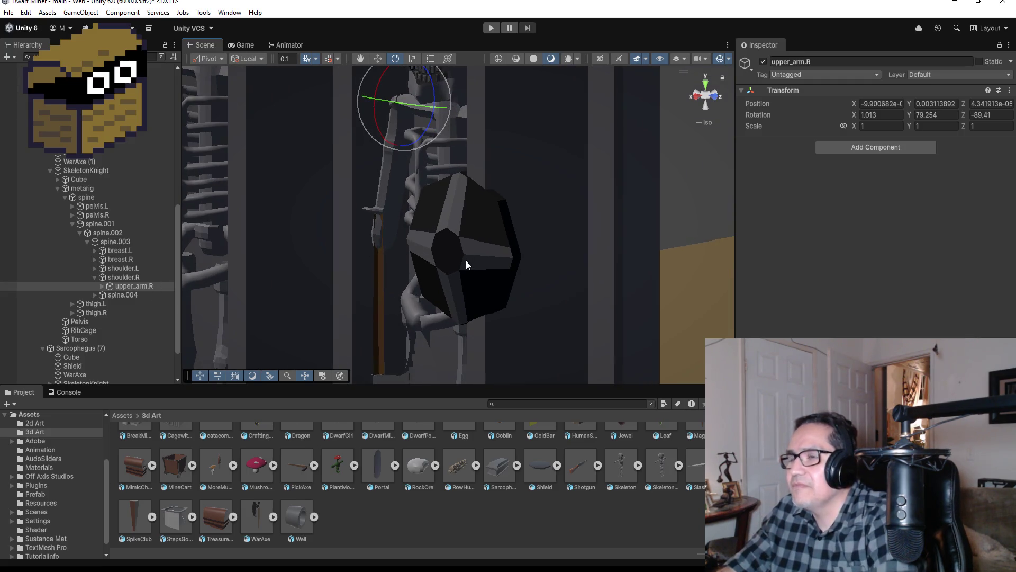
mouse_move(510, 246)
mouse_down()
mouse_move(679, 228)
mouse_move(624, 215)
mouse_move(508, 220)
mouse_move(508, 254)
mouse_move(538, 260)
mouse_up()
scroll(538, 259, down, 5)
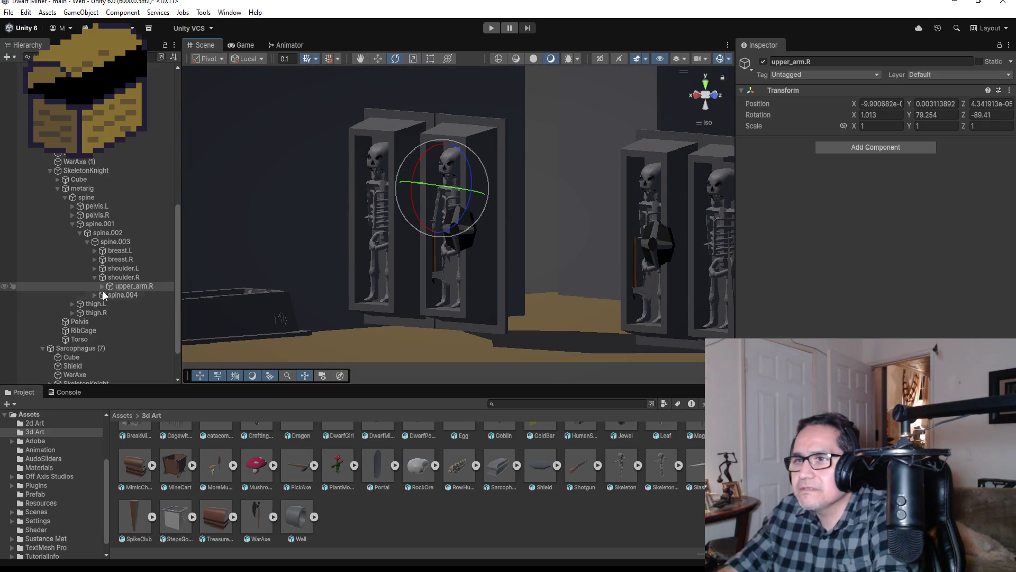
click(57, 188)
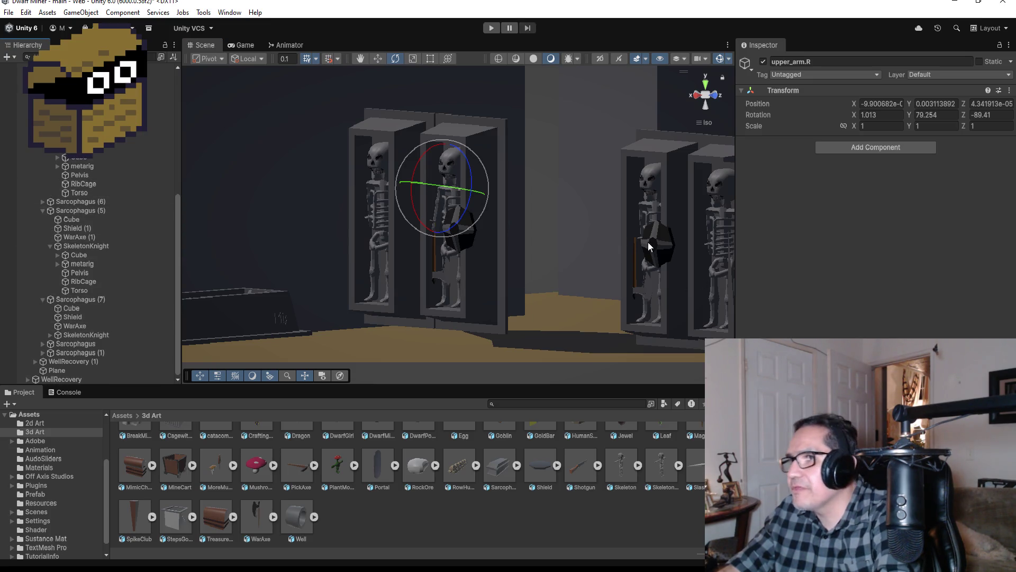
scroll(648, 242, down, 2)
click(622, 199)
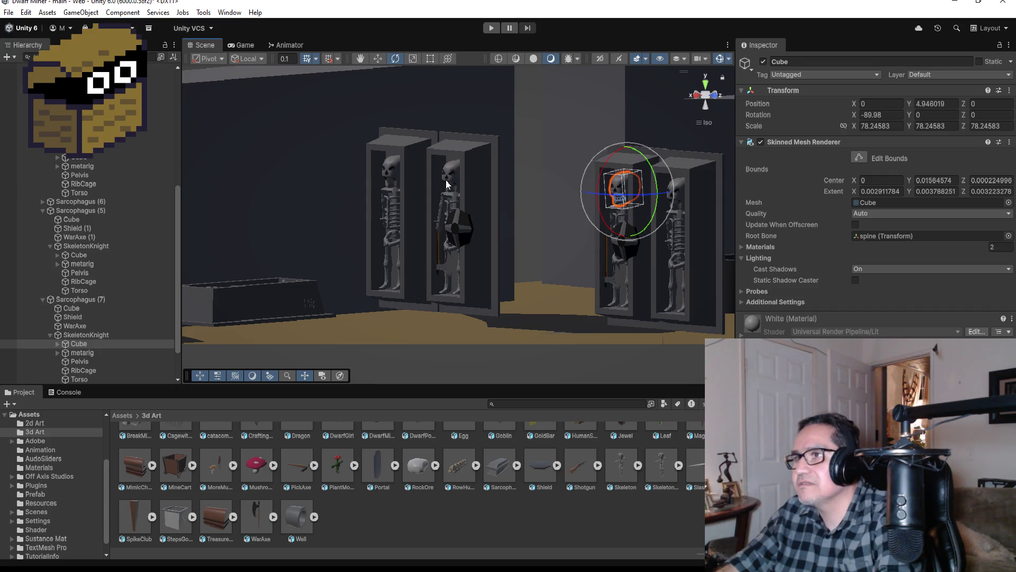
click(85, 256)
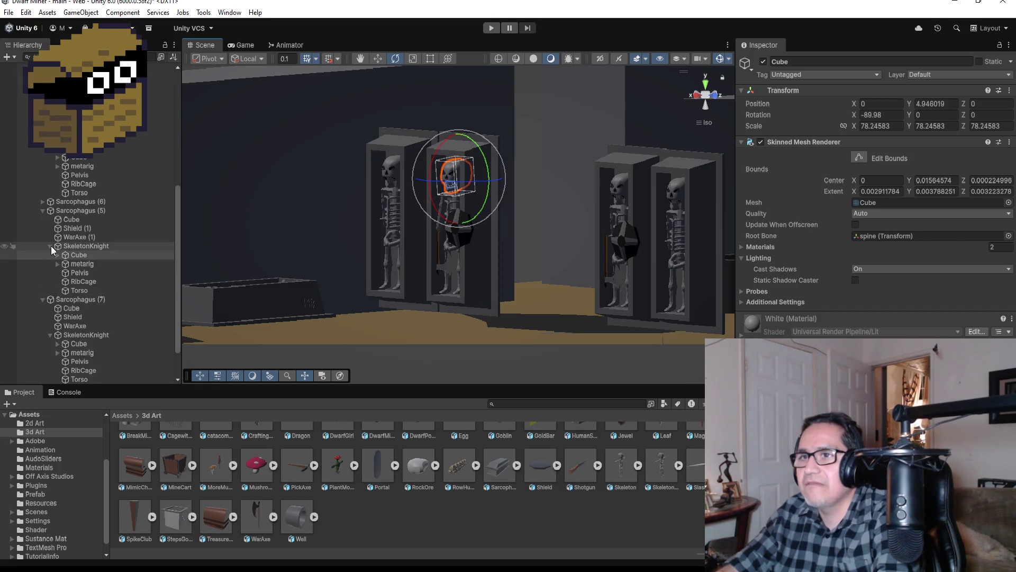
click(50, 246)
click(85, 246)
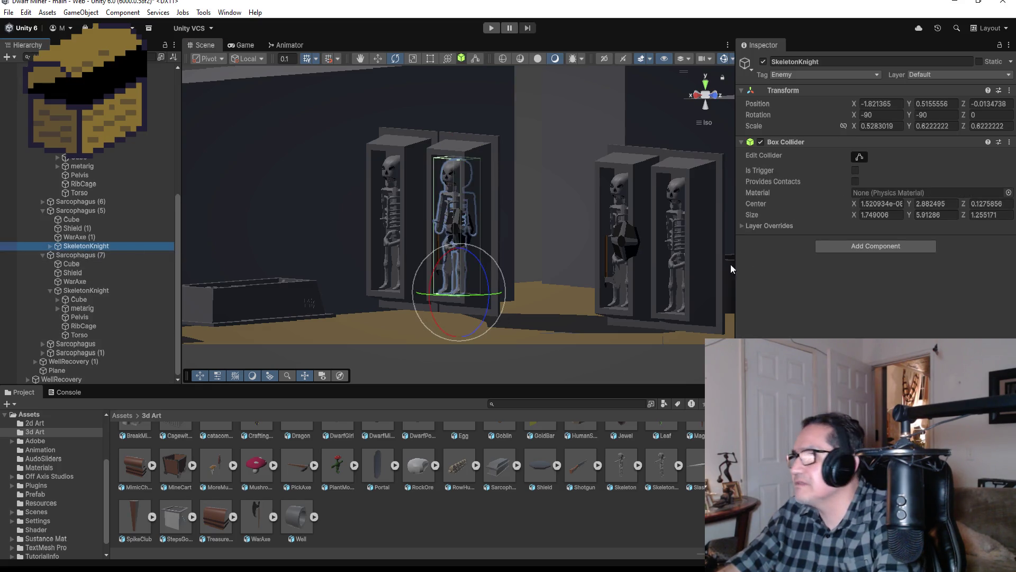
Add a Rigidbody with Angular Damping 0.05 and rotation frozen on X, Y and Z
click(876, 242)
text(ri)
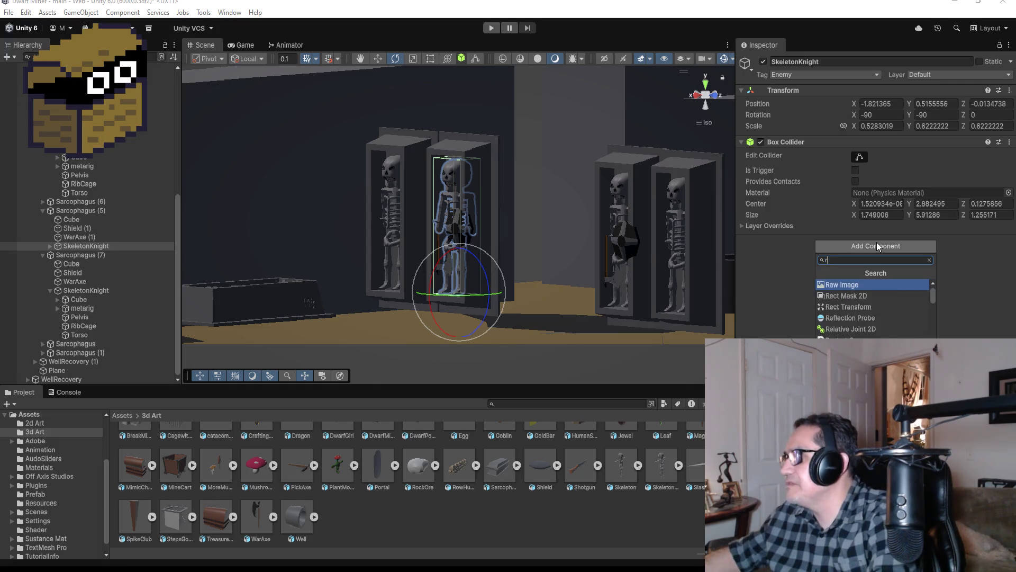
click(850, 287)
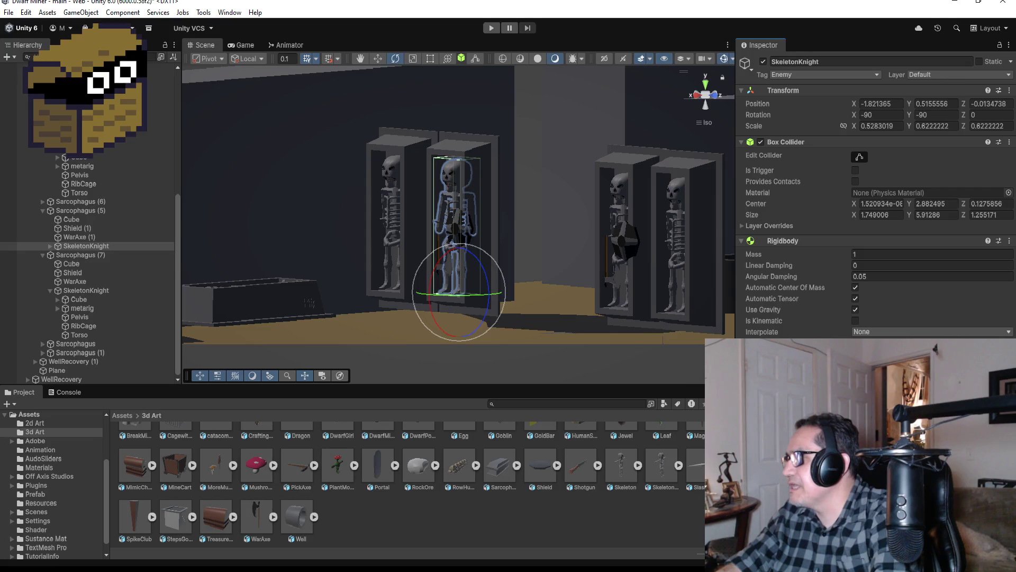
click(895, 277)
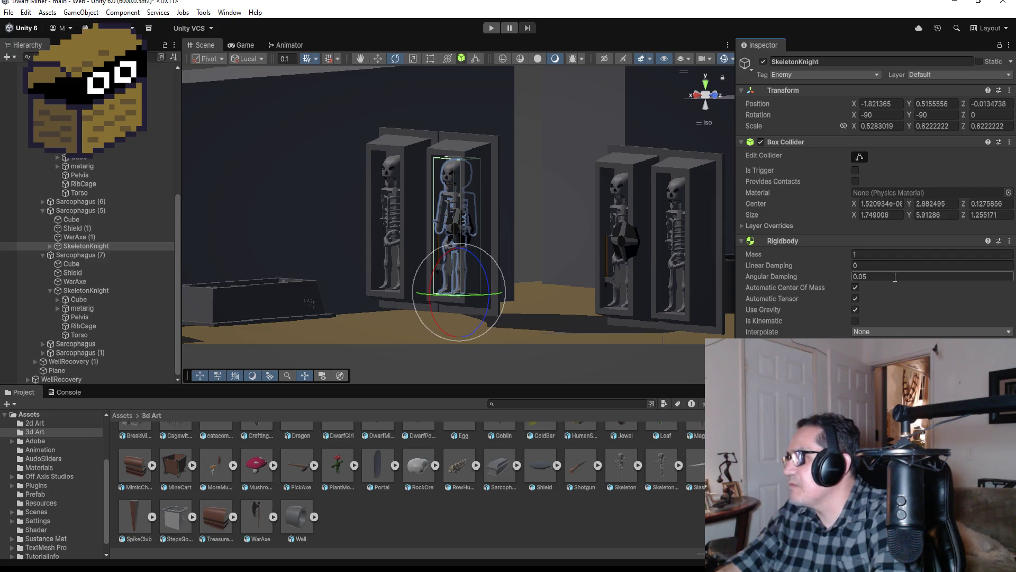
key(Return)
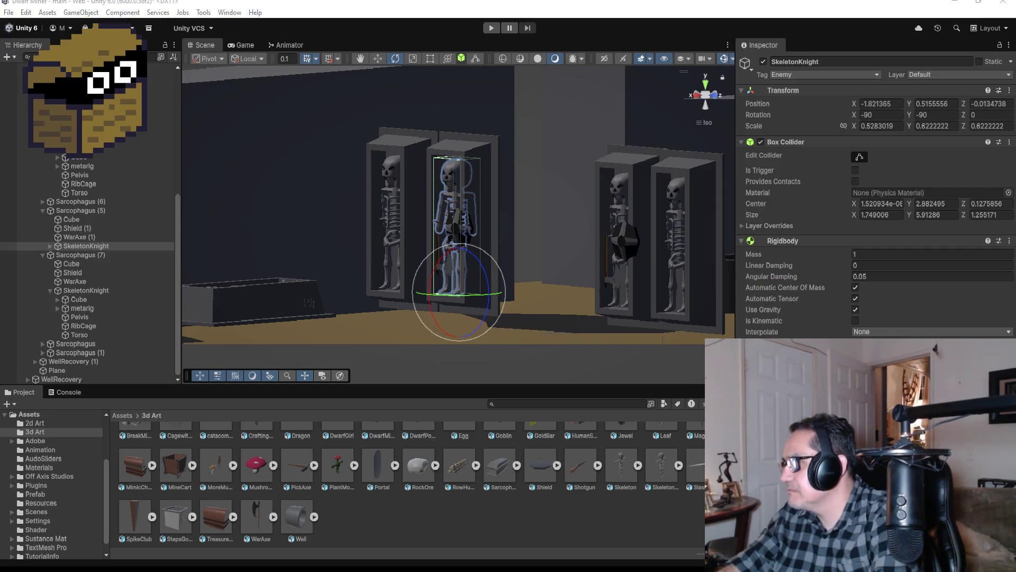
scroll(873, 212, down, 2)
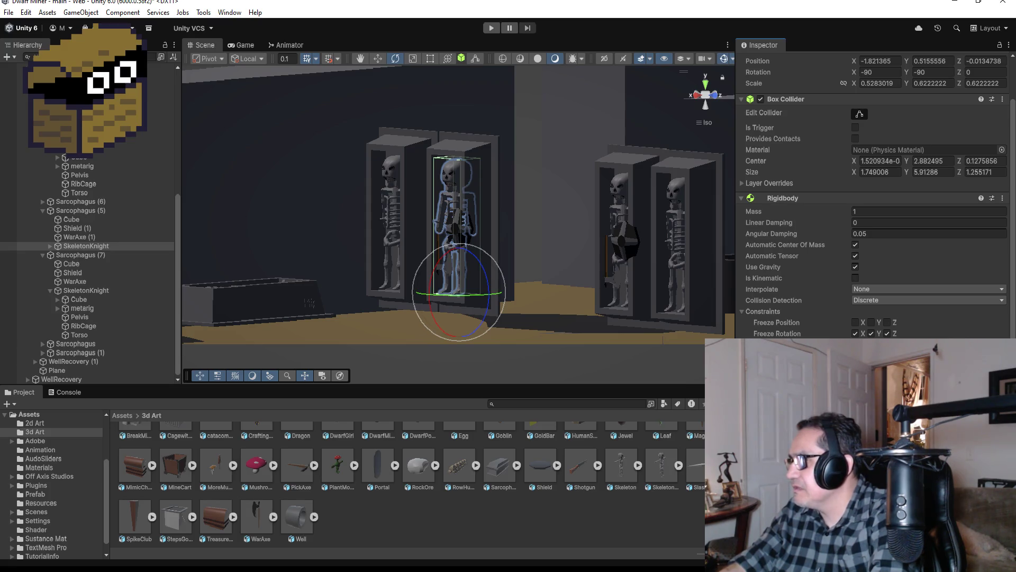
click(50, 246)
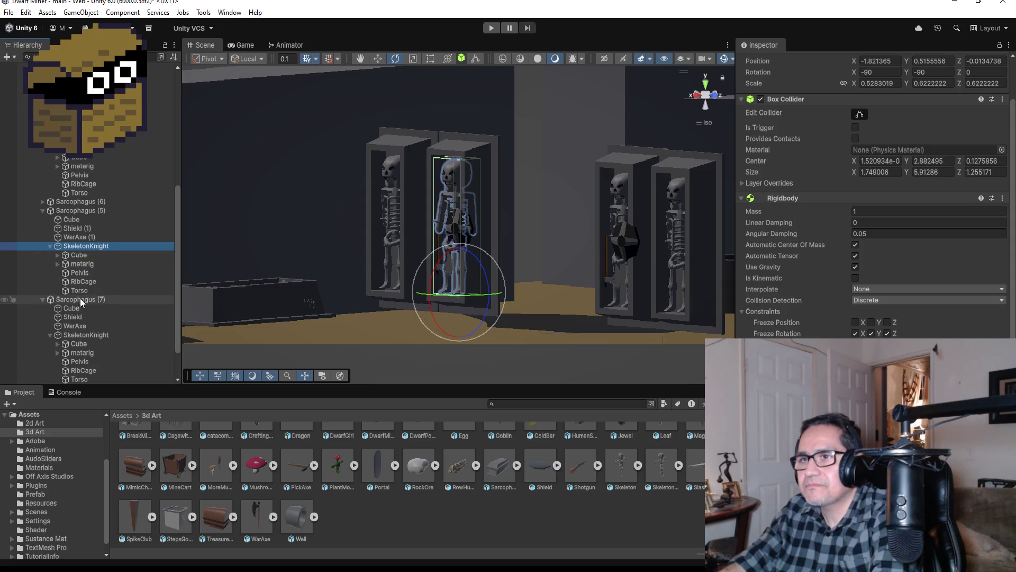
Create an empty child of SkeletonKnight named Hitpos
right_click(88, 246)
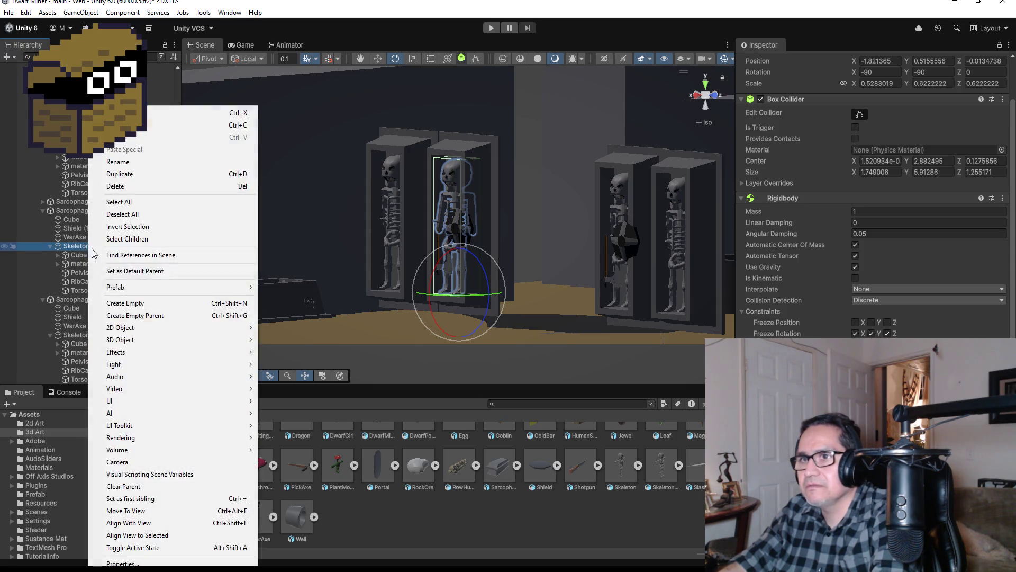
click(129, 304)
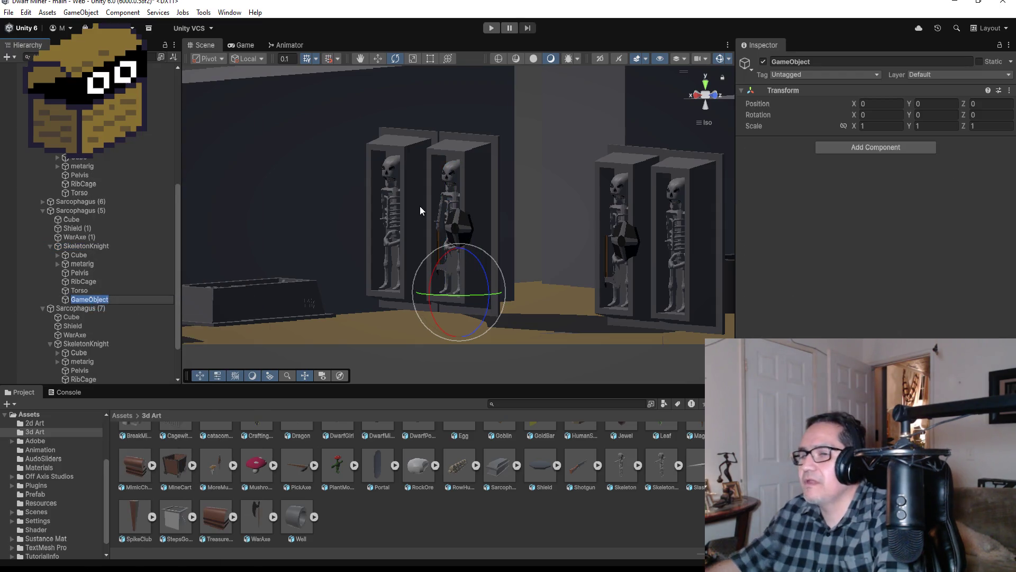
text(Hitpos)
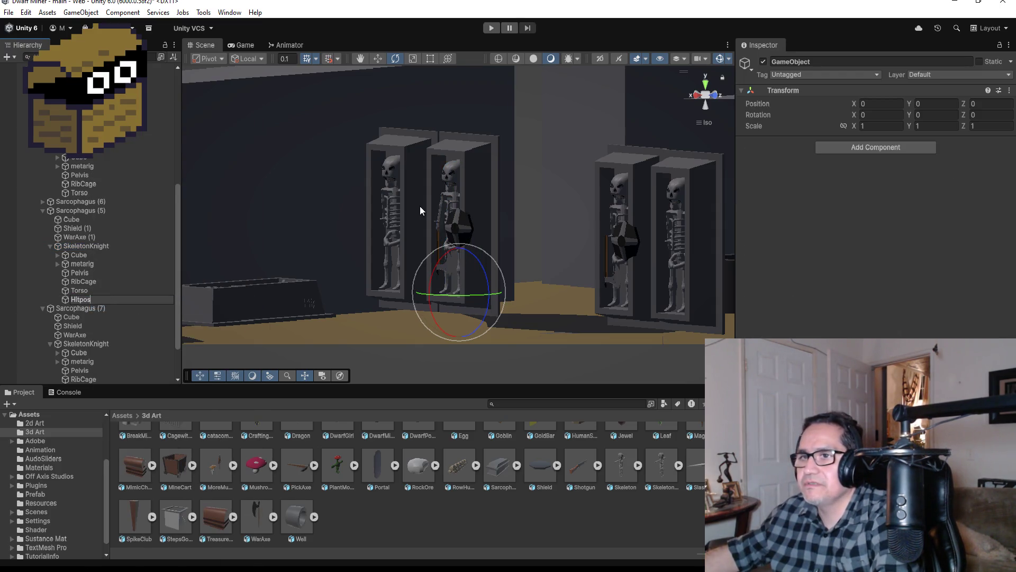
key(Return)
Move Hitpos up to the skeleton's head at Position Y 5.6, Z 0.13
key(w)
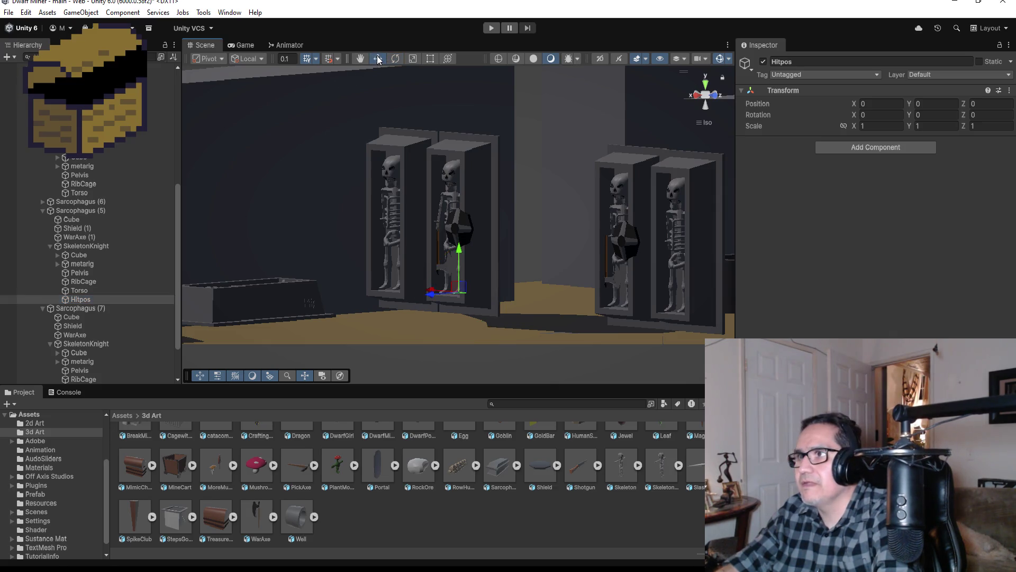
mouse_move(459, 253)
mouse_down()
mouse_move(456, 164)
mouse_move(437, 151)
mouse_move(426, 170)
mouse_up()
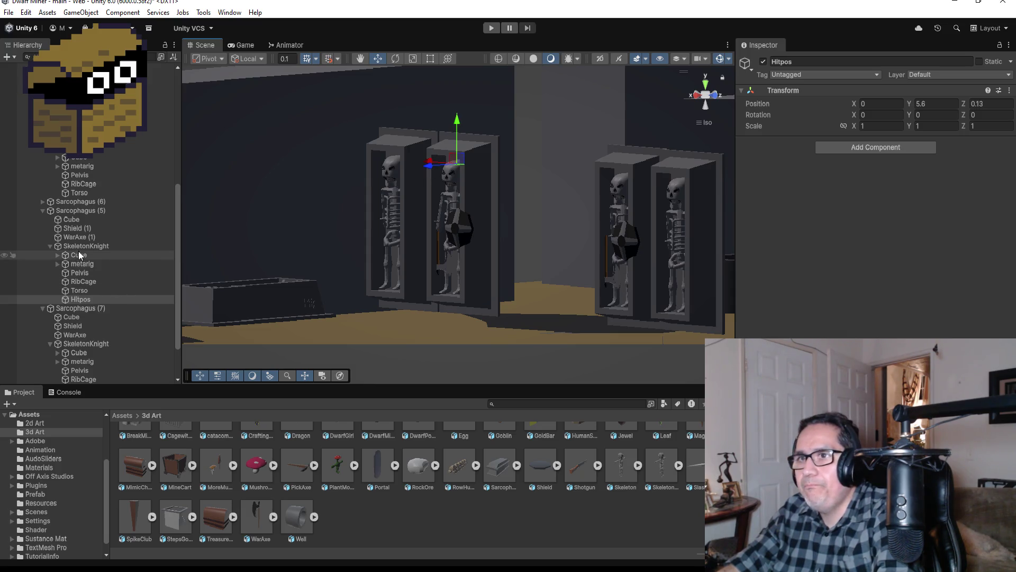
click(91, 247)
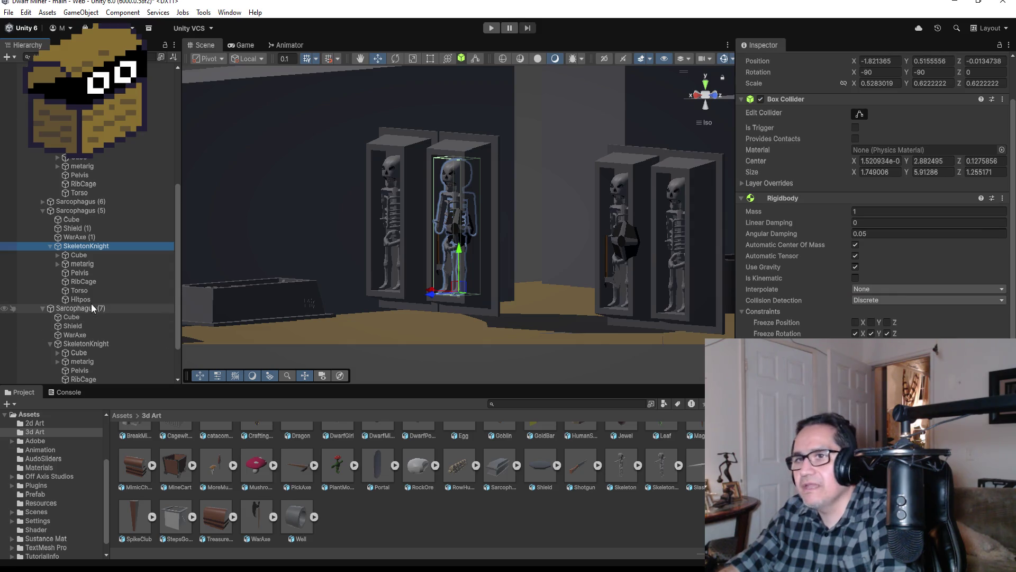
drag(84, 299, 926, 403)
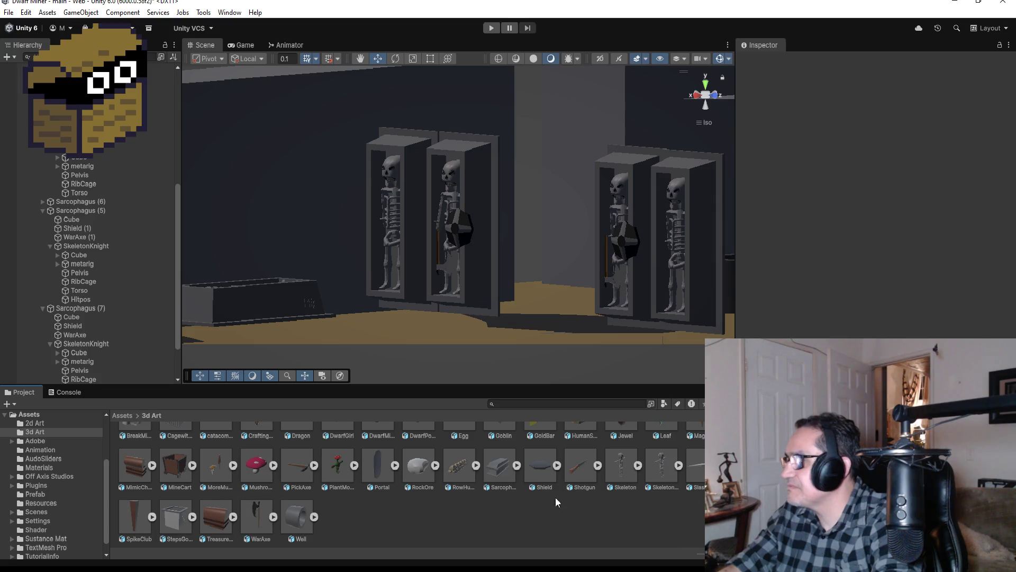
Remove the Skeleton (Script) component from the Sarcophagus (5) SkeletonKnight and return to Assets
click(446, 182)
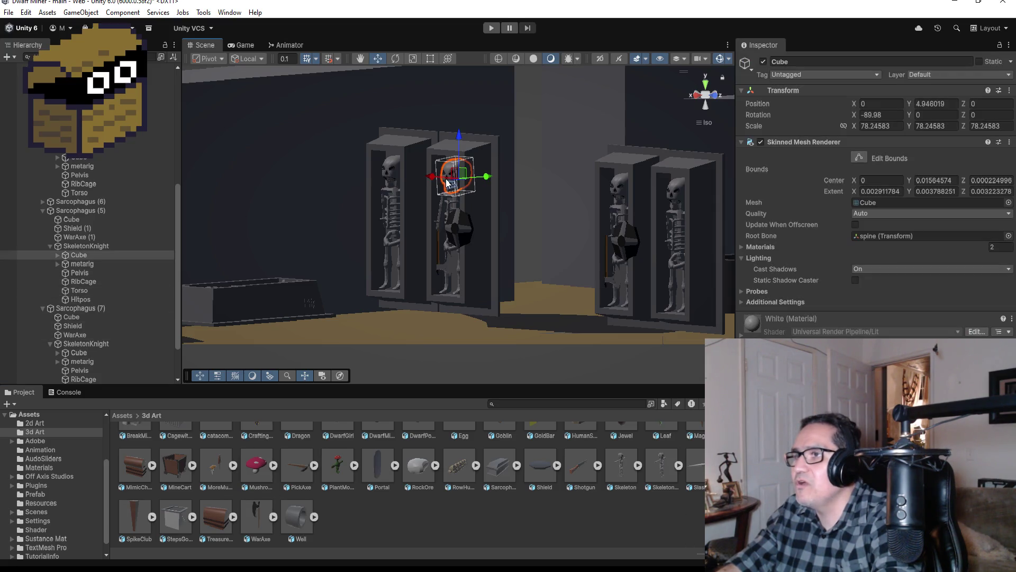
click(64, 245)
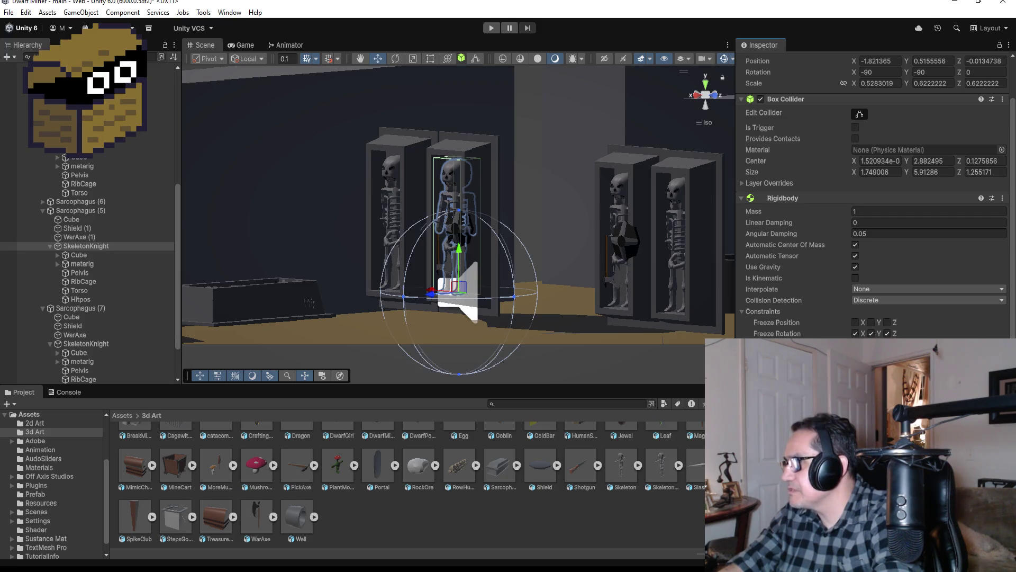
scroll(874, 196, down, 1)
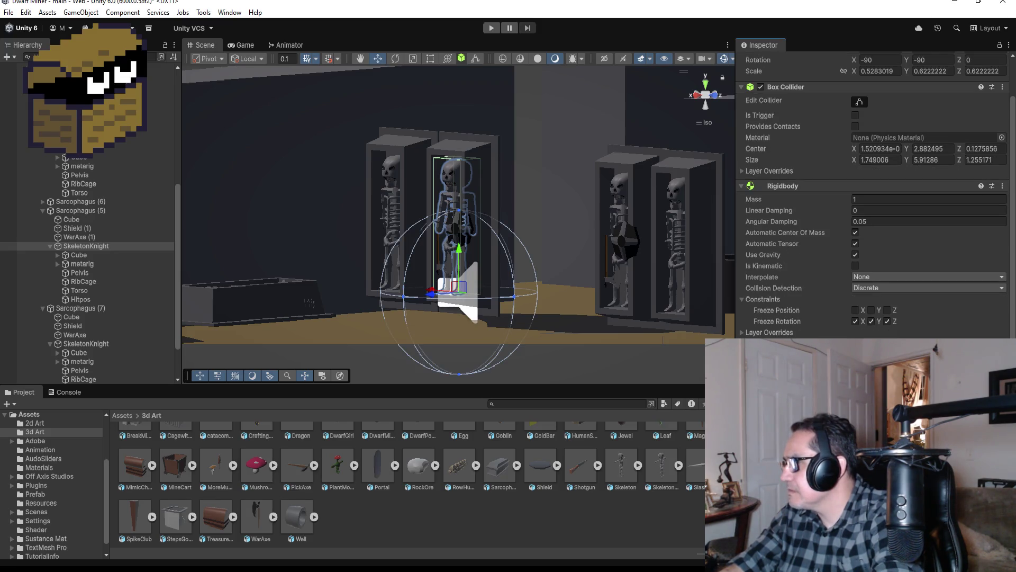
scroll(873, 196, down, 3)
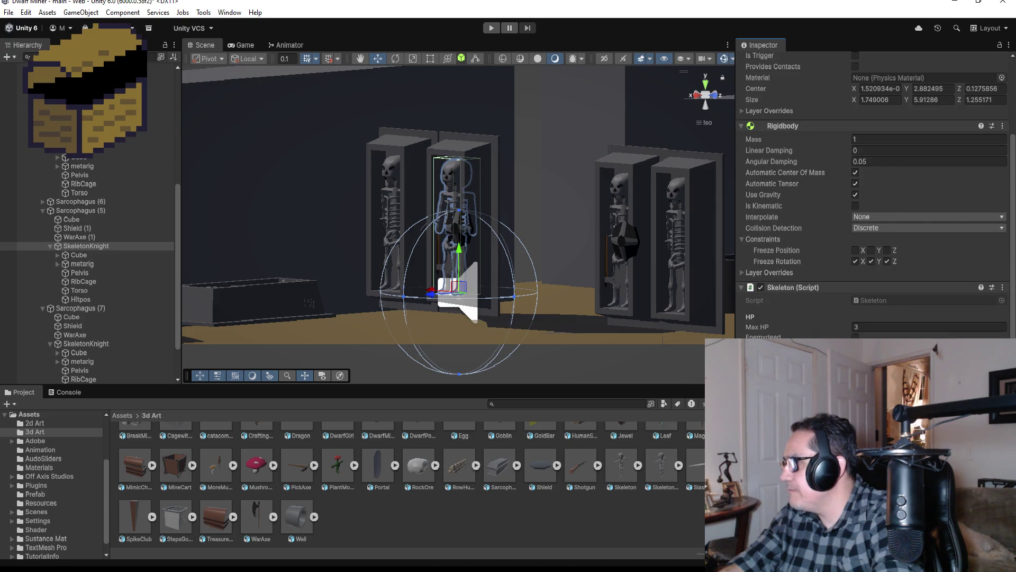
right_click(896, 326)
click(932, 342)
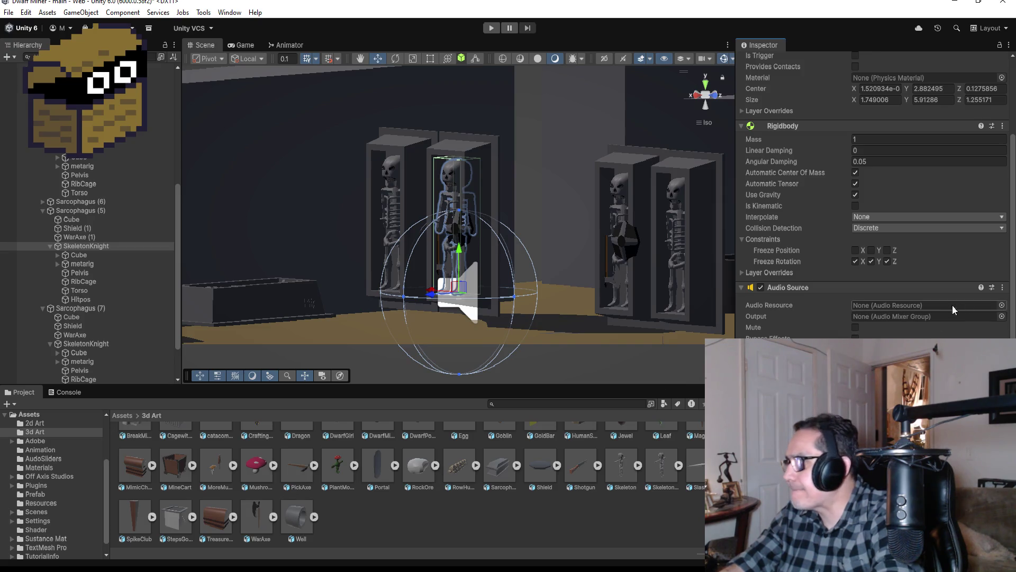
click(123, 416)
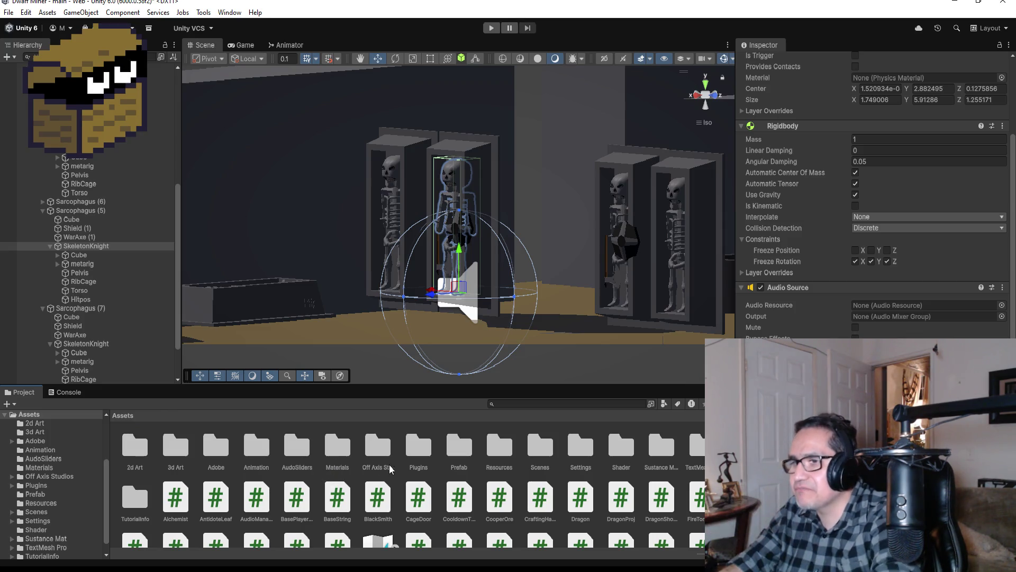
Open the Resources folder of sound clips and reselect the Sarcophagus (5) SkeletonKnight
double_click(501, 448)
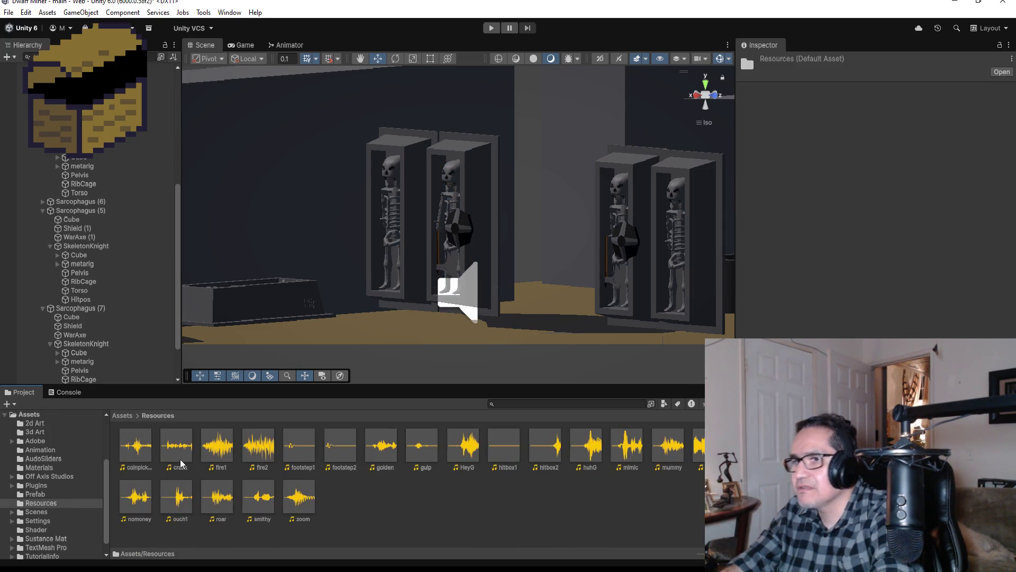
click(87, 246)
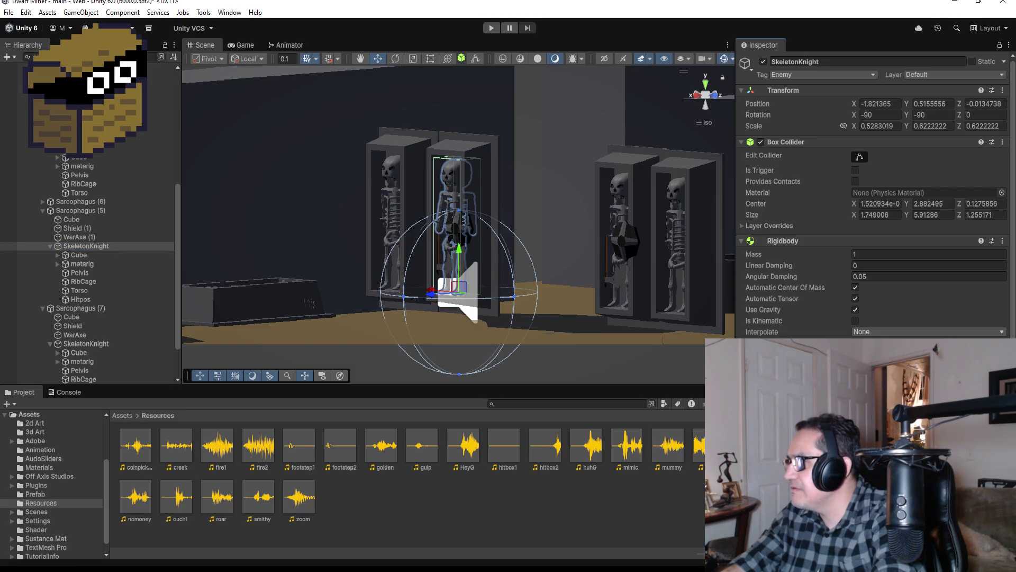
scroll(873, 212, down, 3)
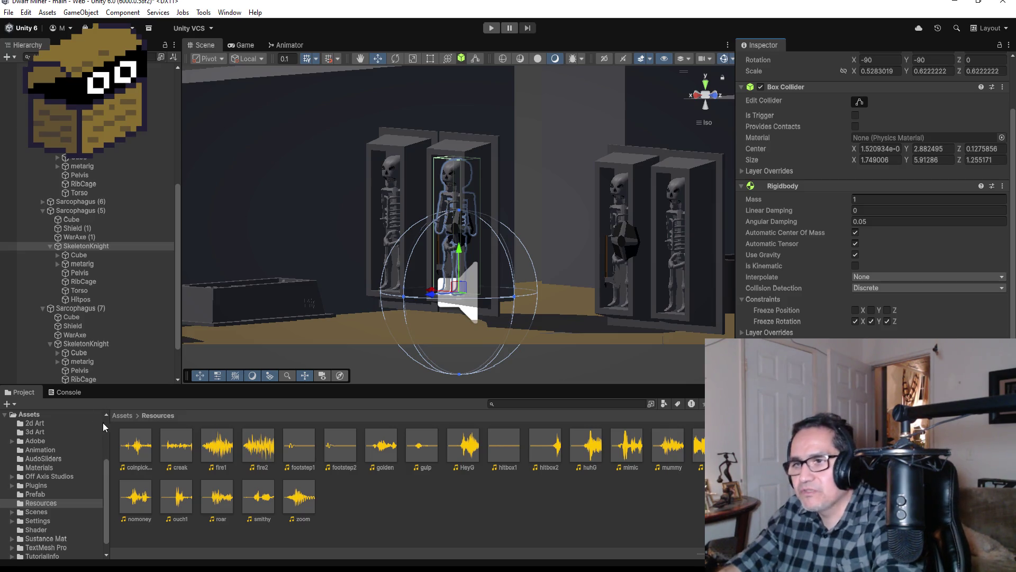
Open the Prefab folder and check the SkeletonKnights in Sarcophagus (7) and (5)
click(123, 416)
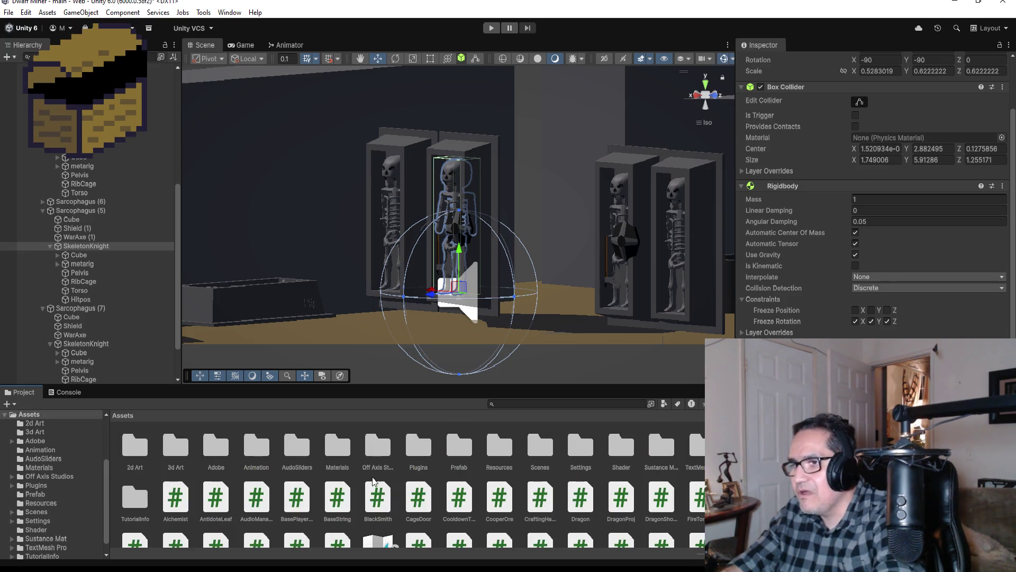
click(371, 450)
double_click(458, 450)
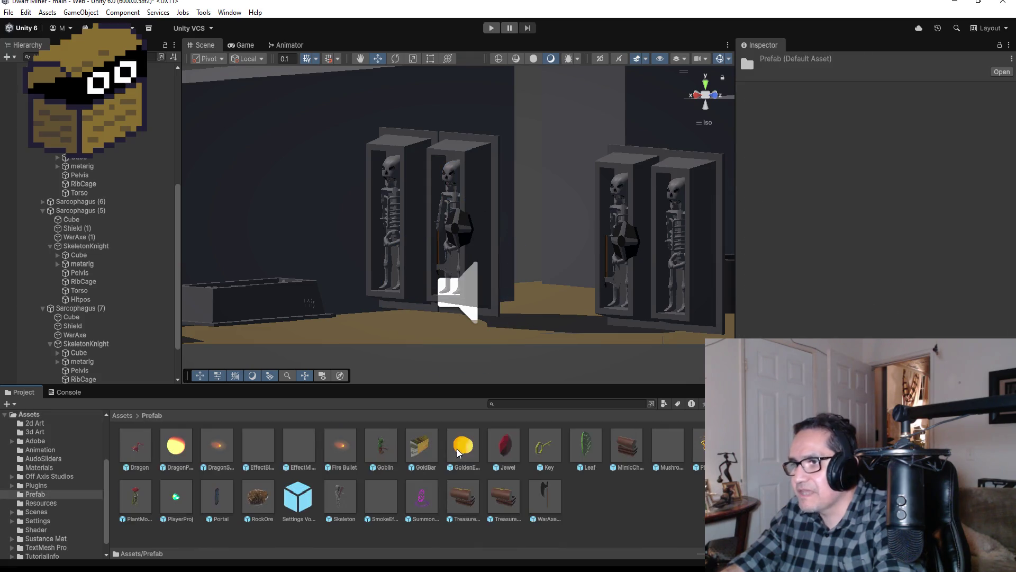
click(85, 343)
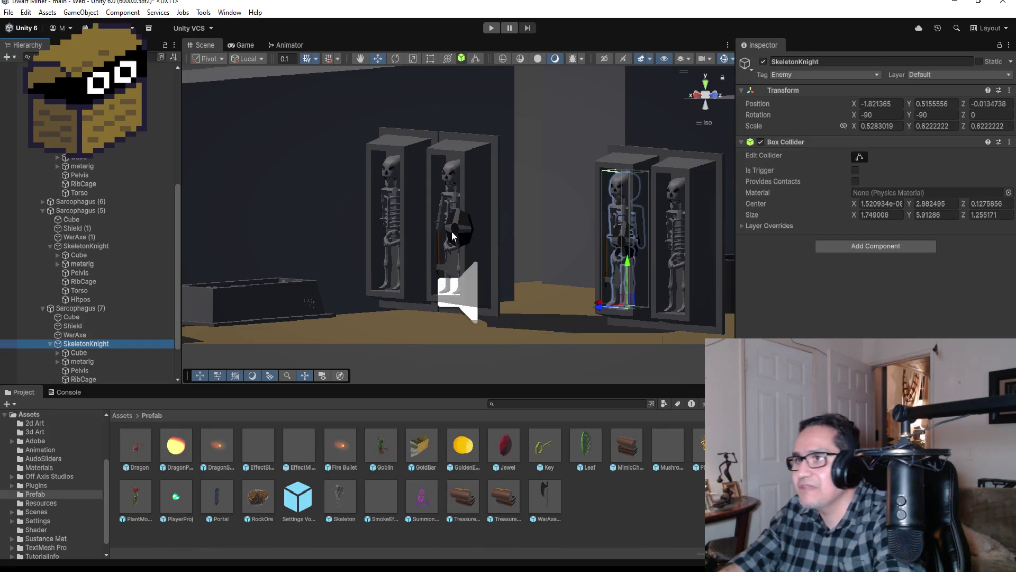
click(450, 184)
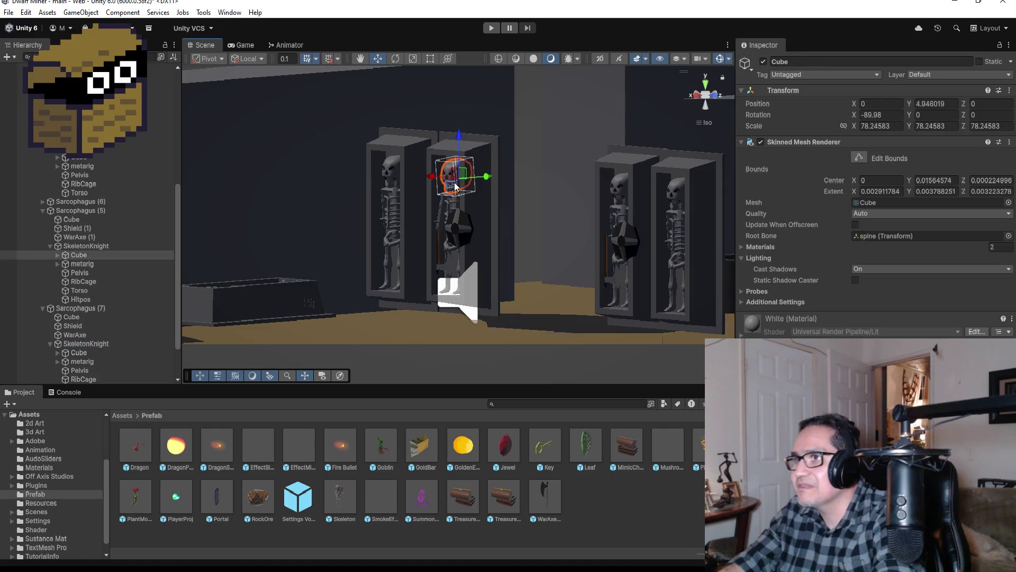
click(80, 248)
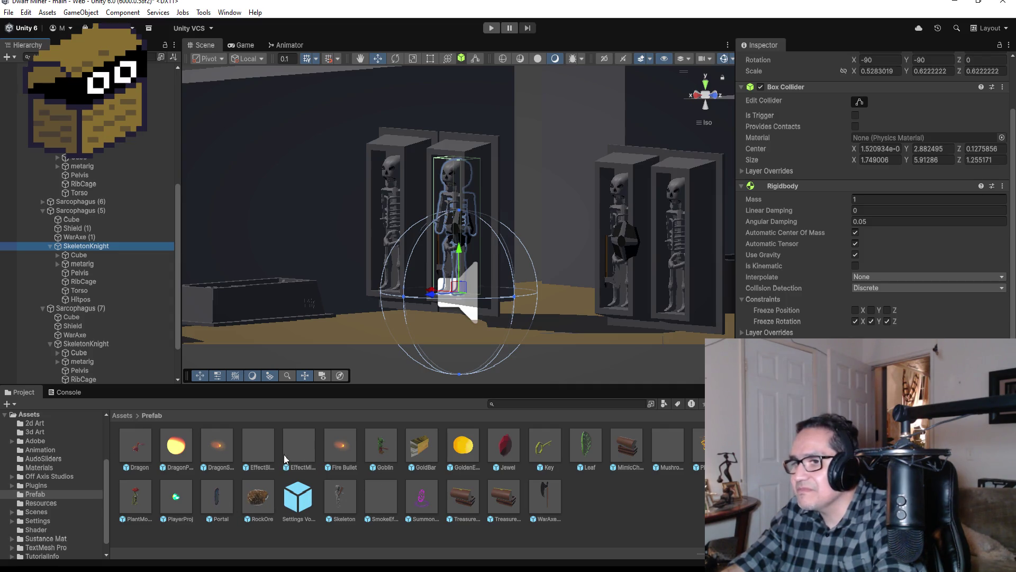
Enter Play mode and dismiss the settings screen to reach the Gold: 0 view
click(274, 440)
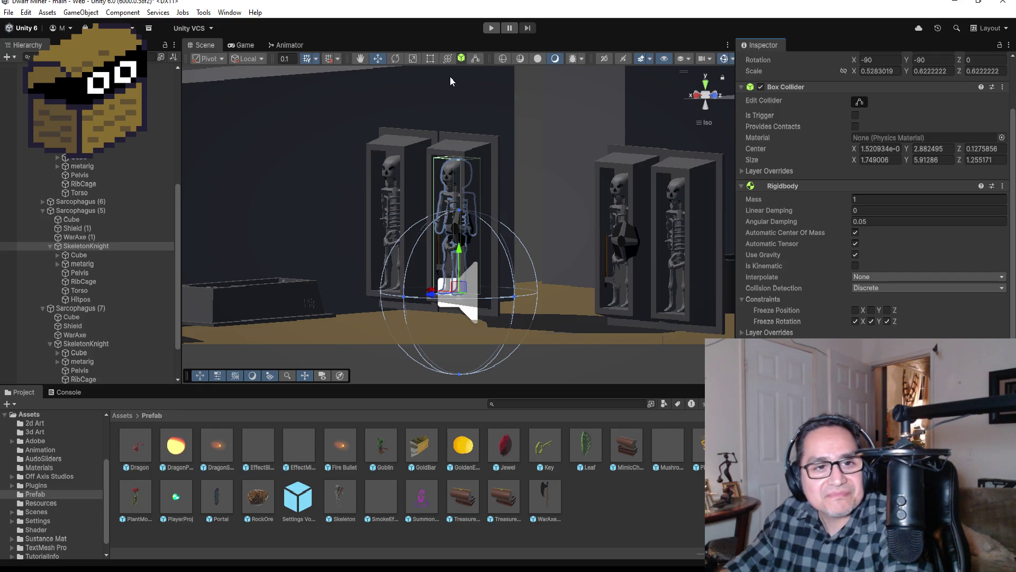
click(490, 28)
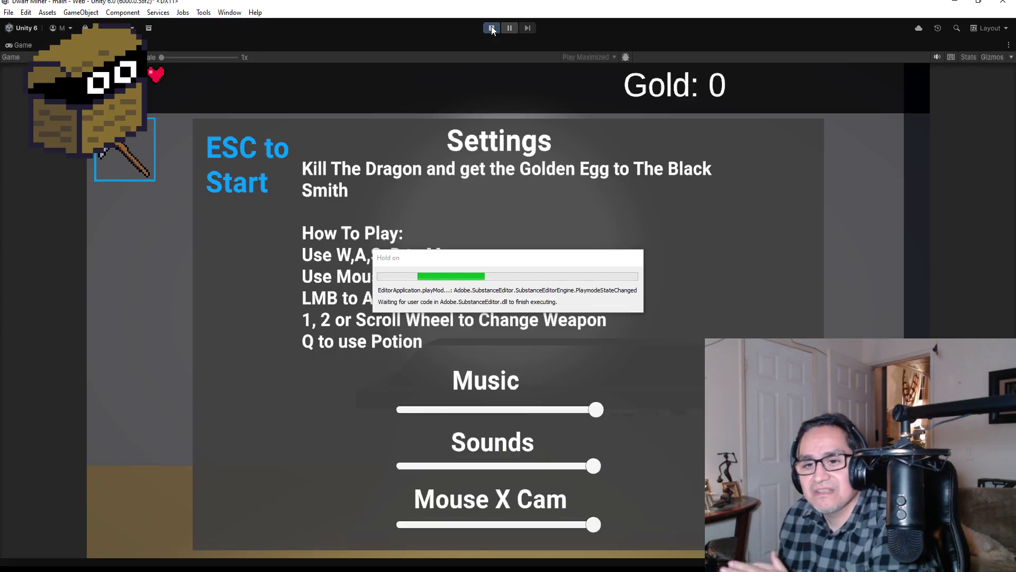
key(Escape)
Walk toward the skeleton alcoves, firing the gun and swinging the pickaxe
click(403, 324)
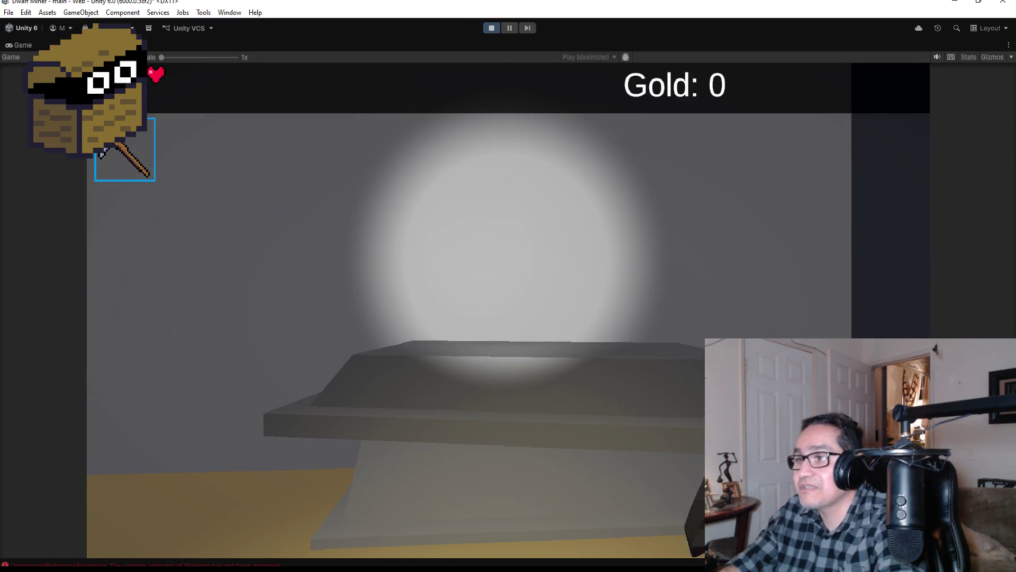
key(w)
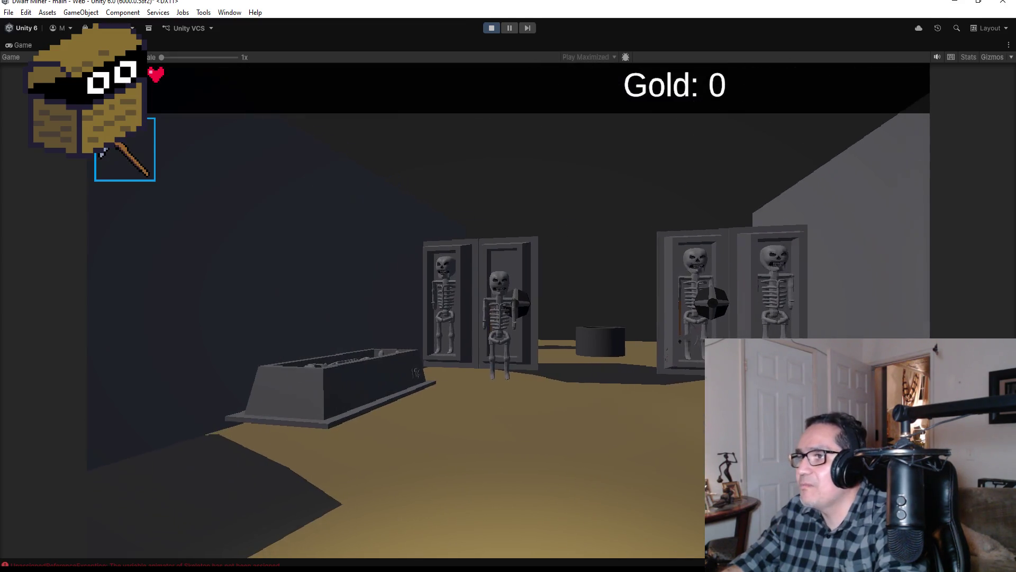
key(w)
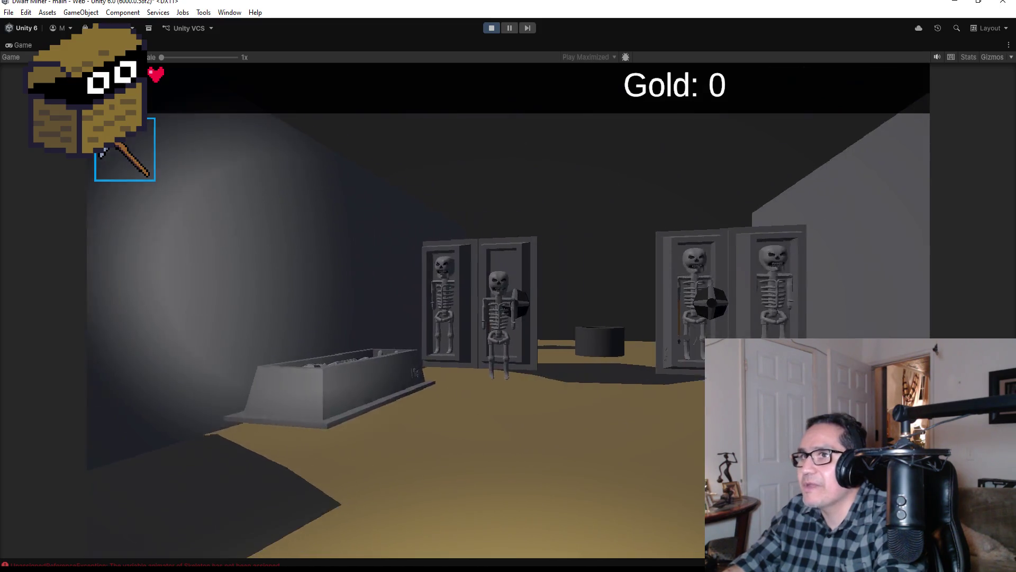
scroll(508, 310, down, 1)
click(508, 286)
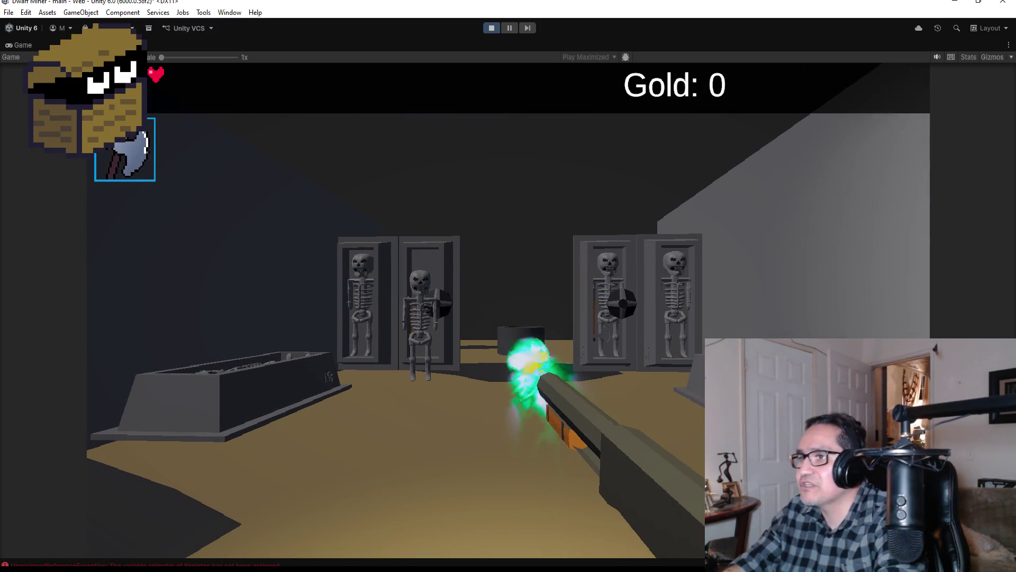
scroll(508, 286, up, 1)
click(508, 286)
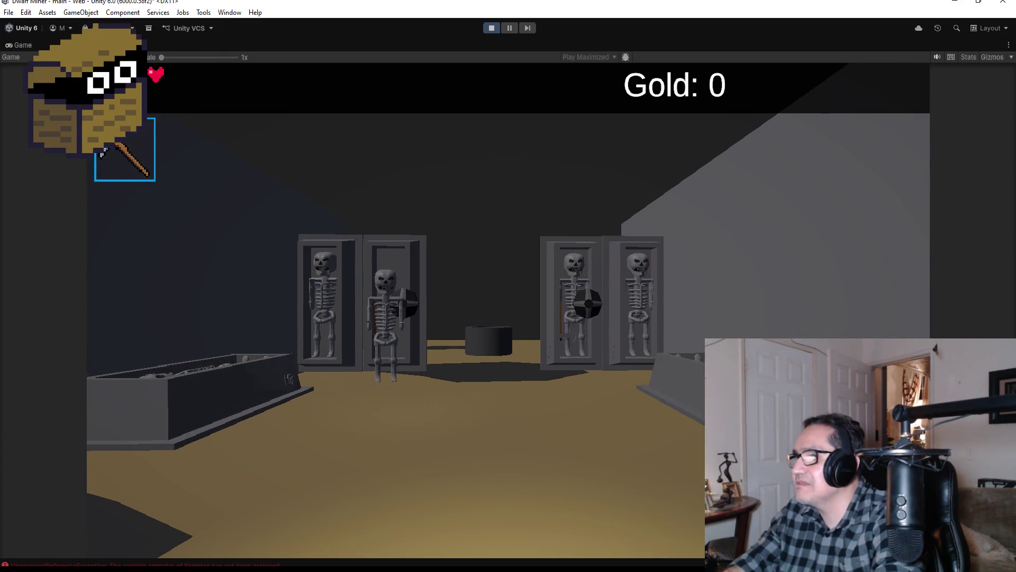
scroll(508, 286, down, 1)
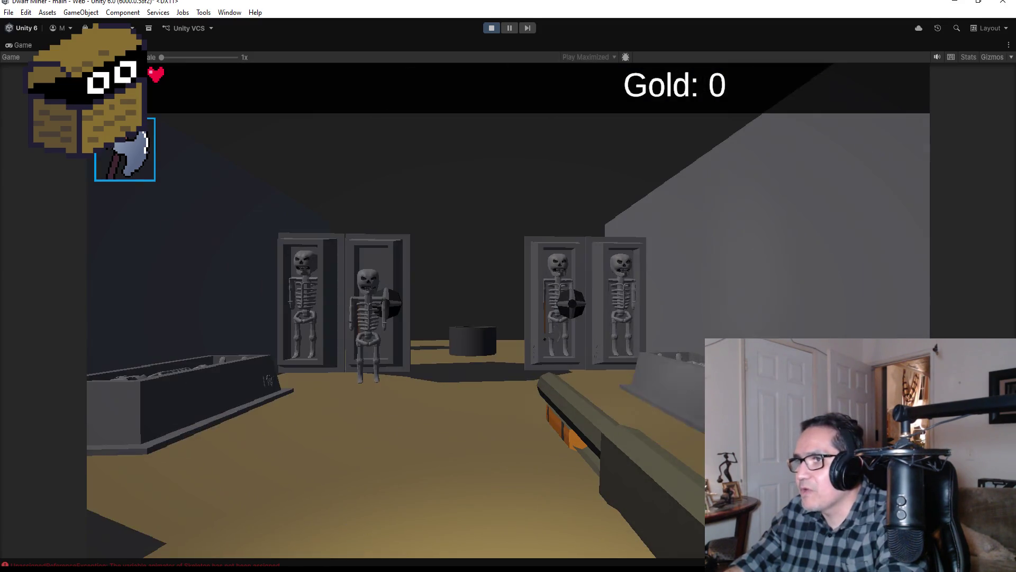
Approach and back away from the skeleton cabinets, shooting at the skeleton knights
key(w)
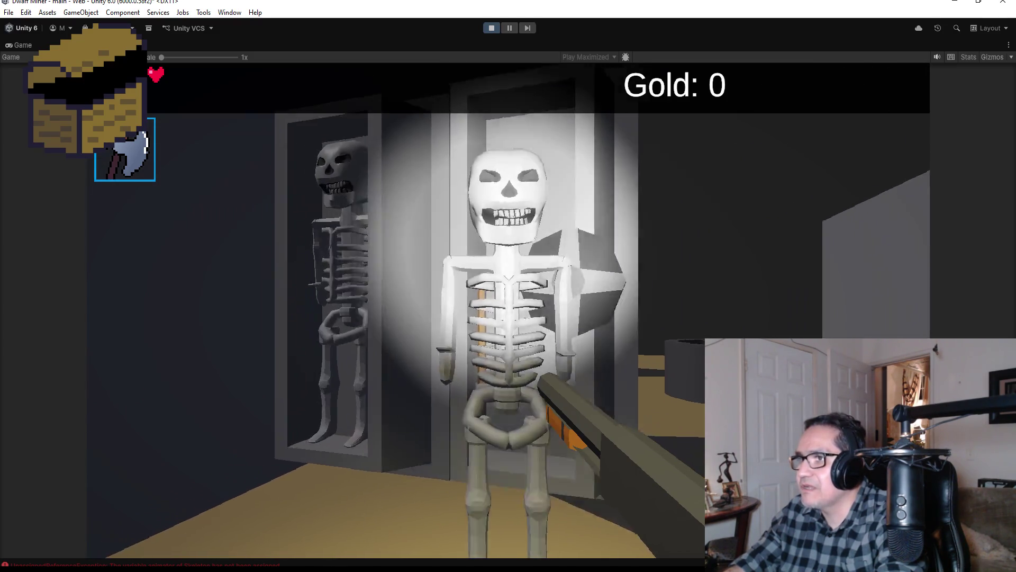
key(s)
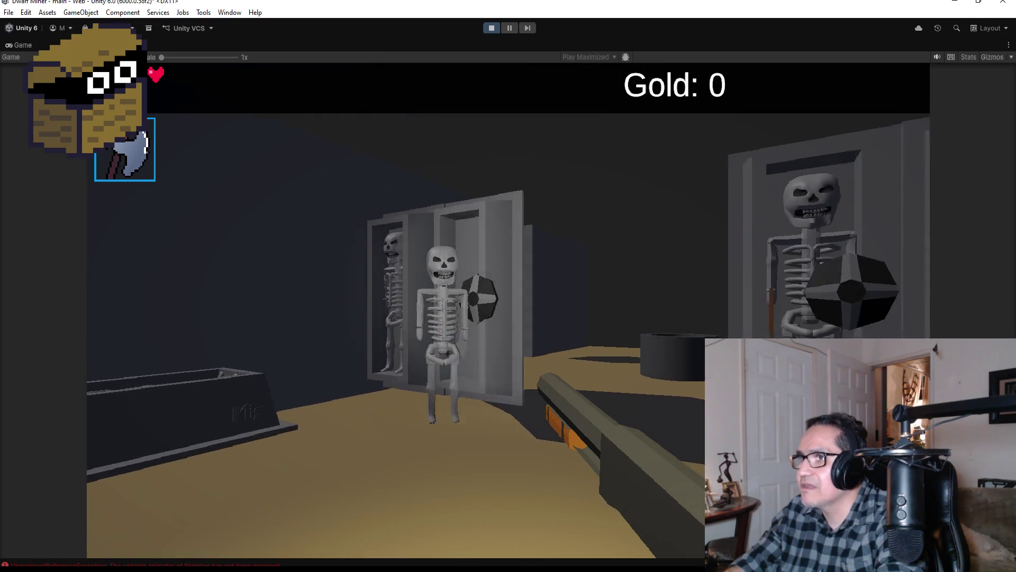
click(508, 310)
key(w)
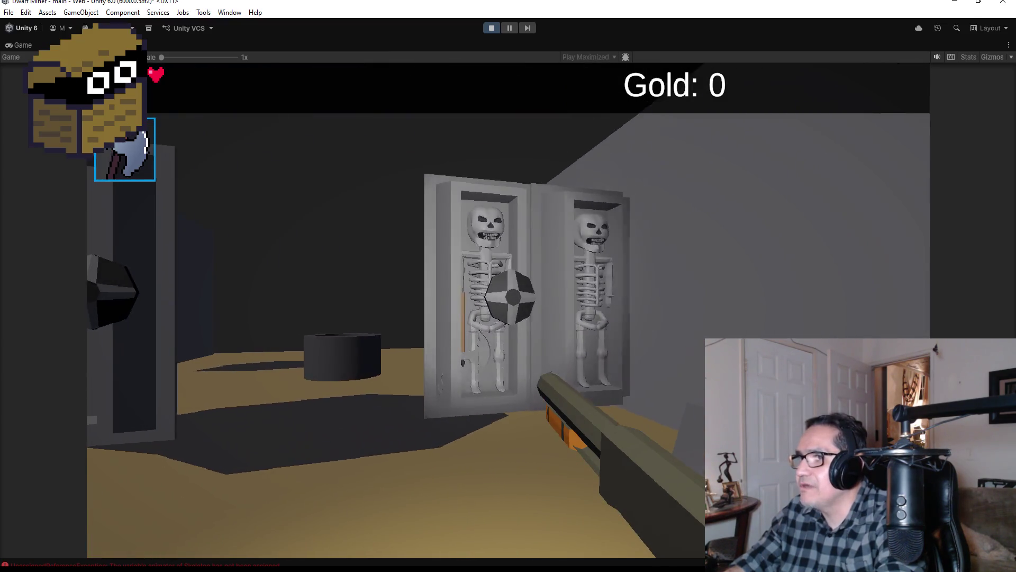
key(s)
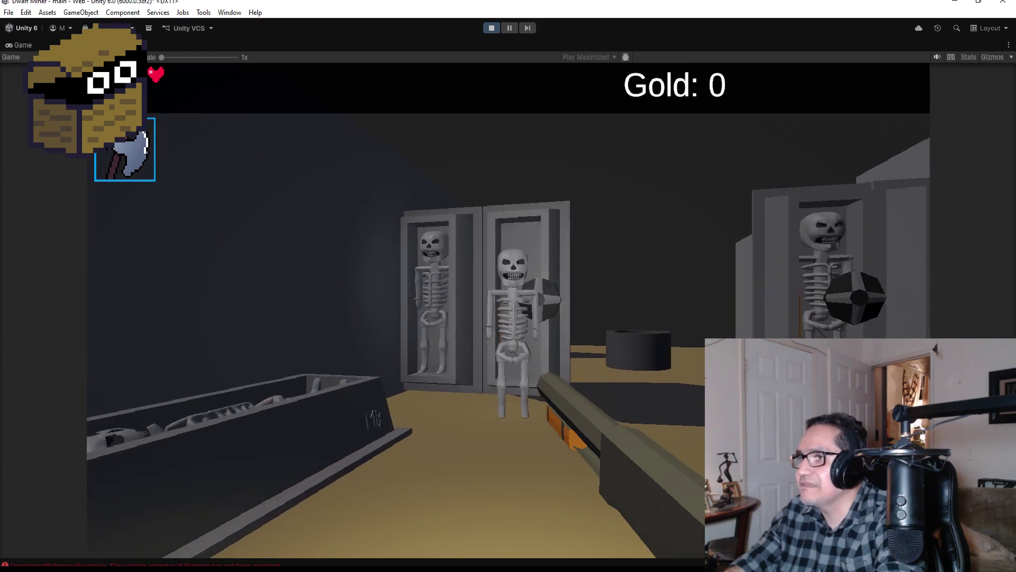
click(508, 311)
key(s)
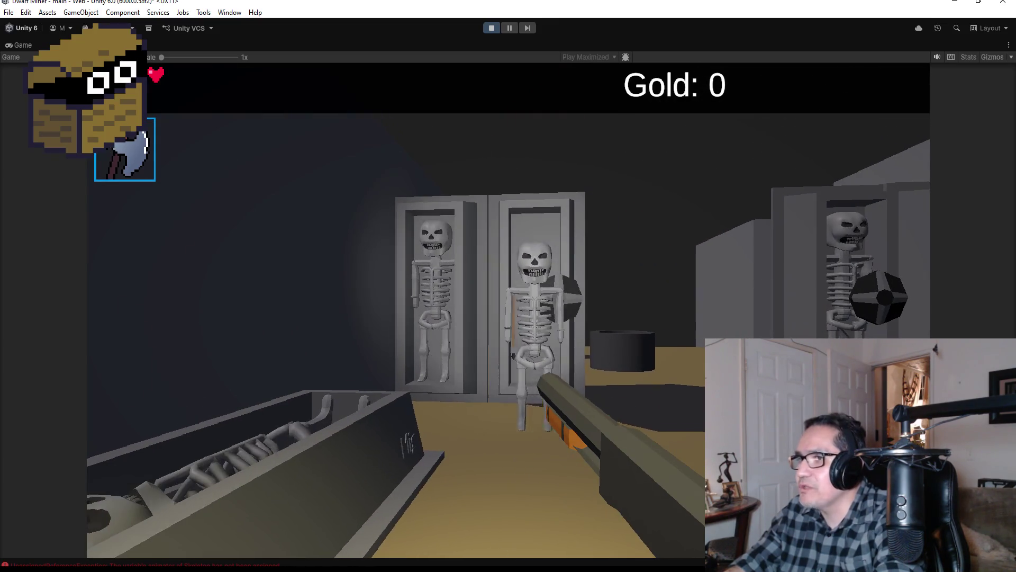
key(w)
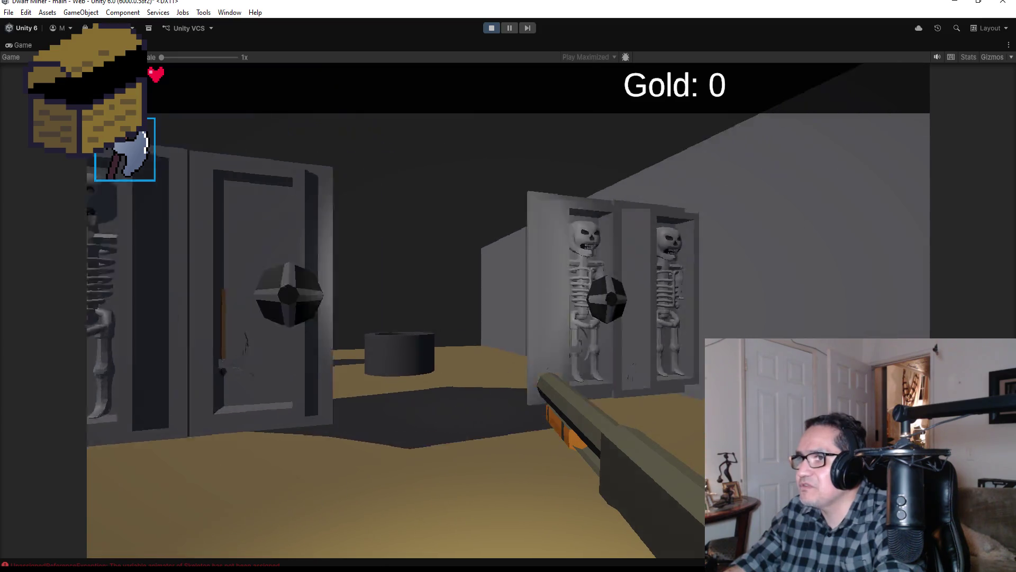
key(s)
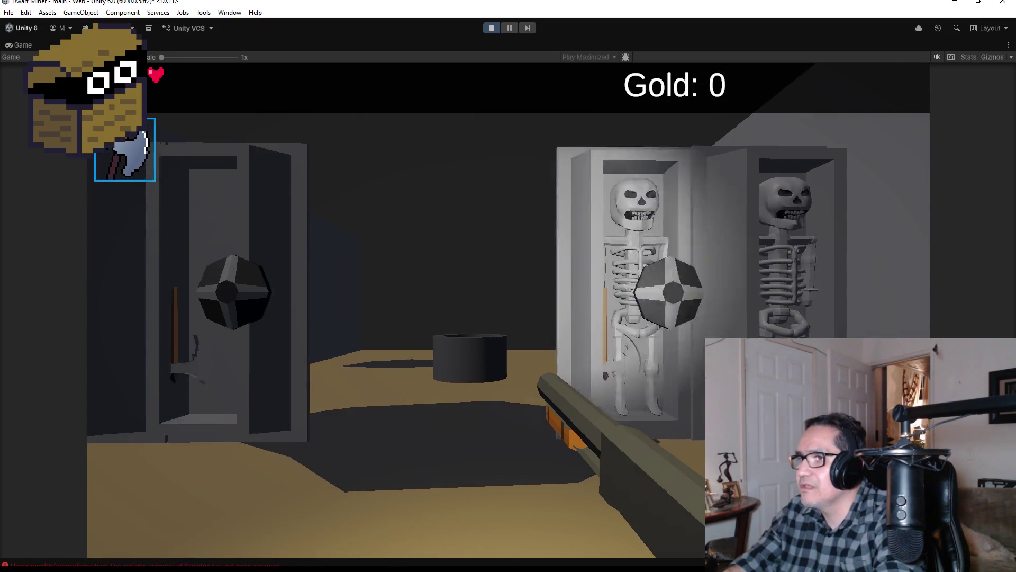
Walk past the cabinets and black pot to inspect the skeleton in the open coffin
key(d)
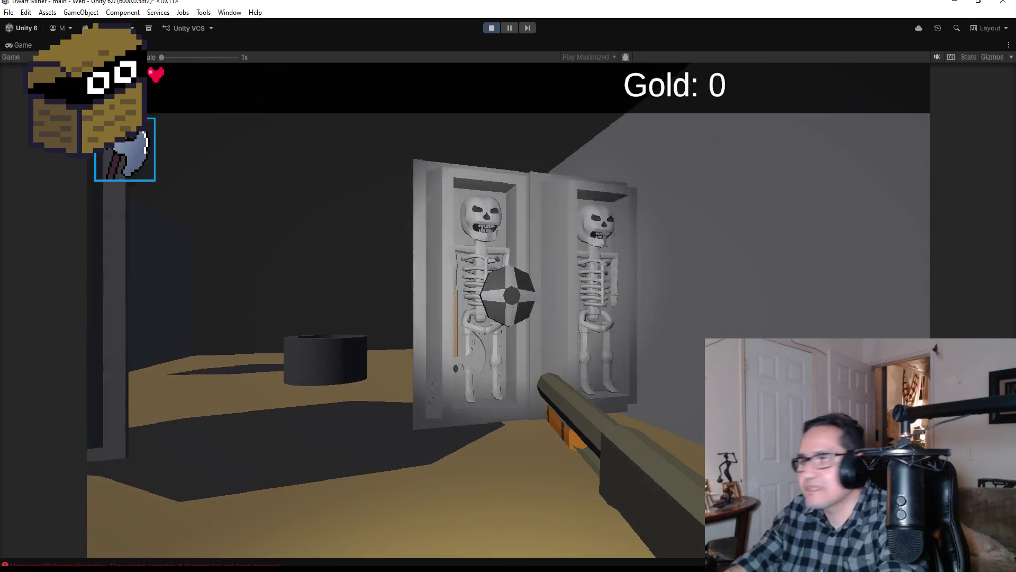
key(s)
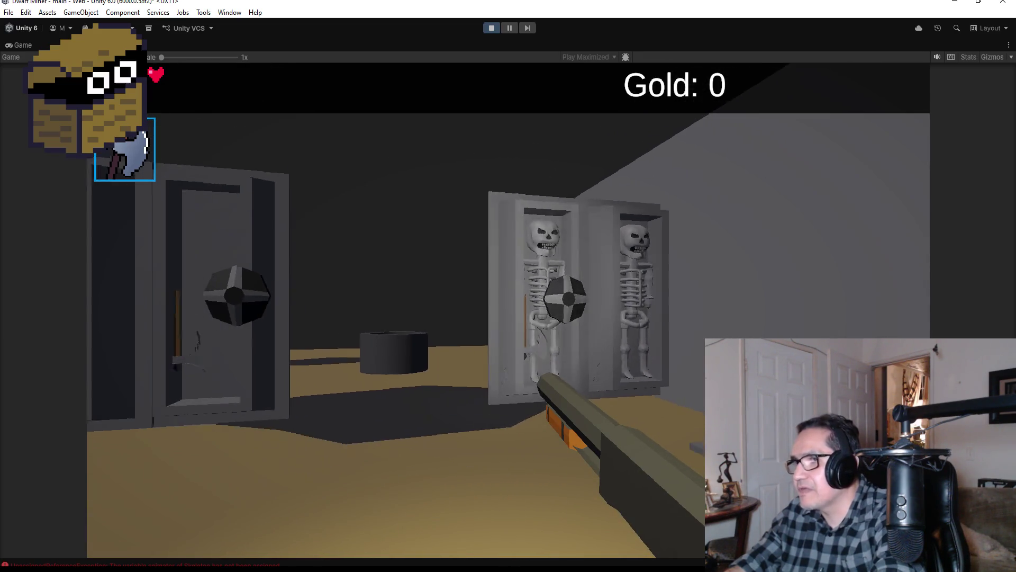
key(w)
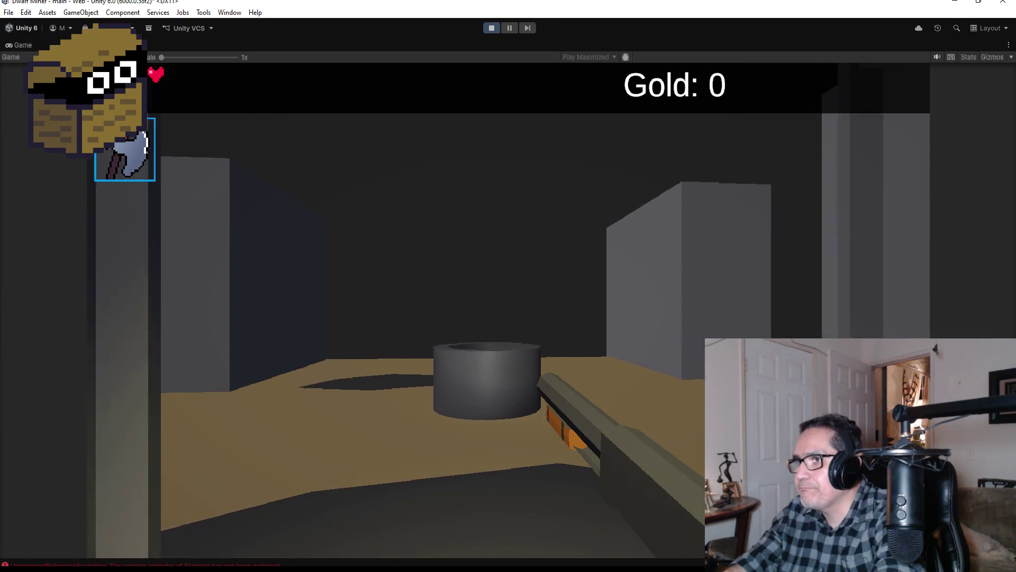
key(w)
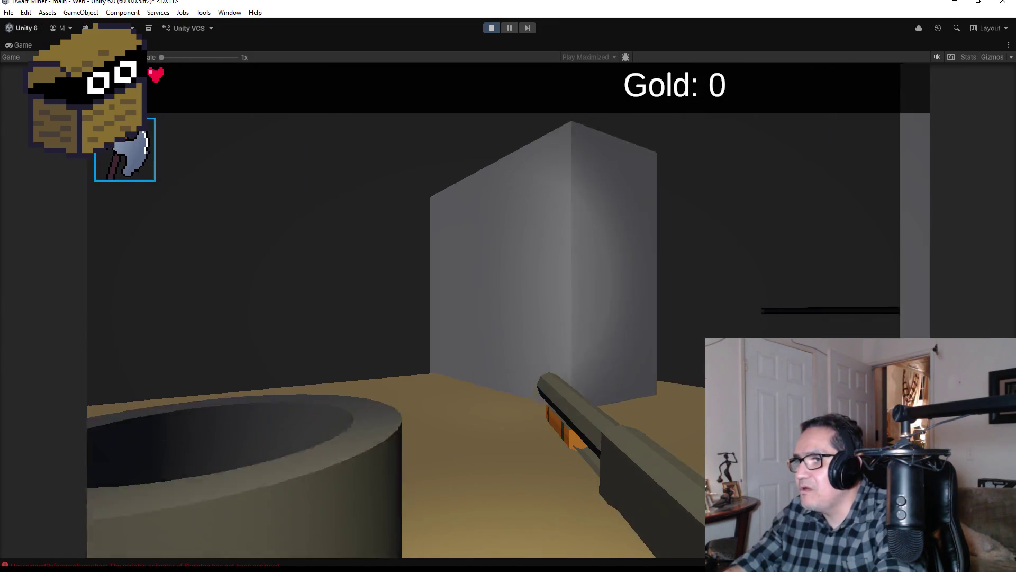
key(w)
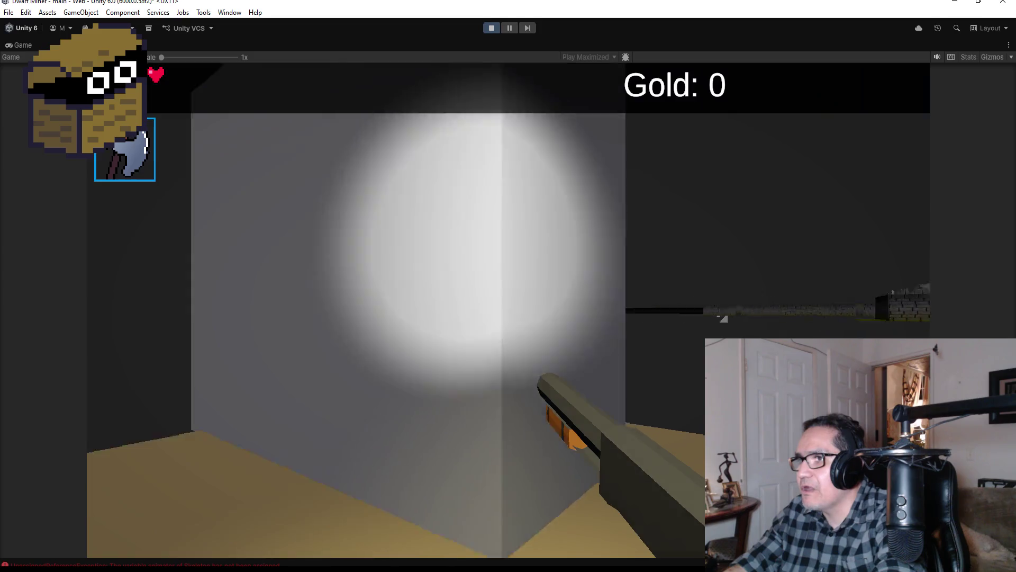
key(w)
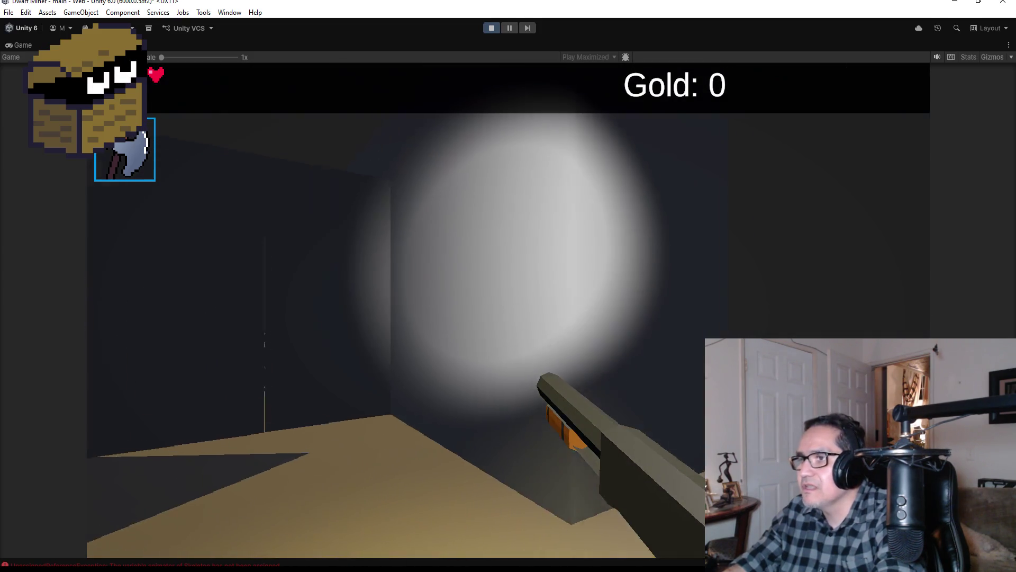
key(w)
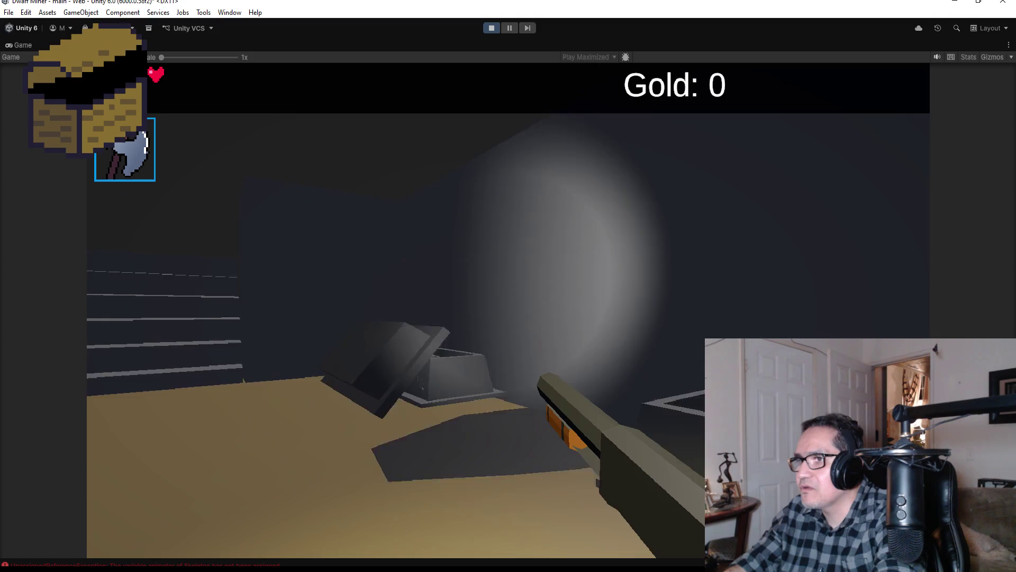
key(s)
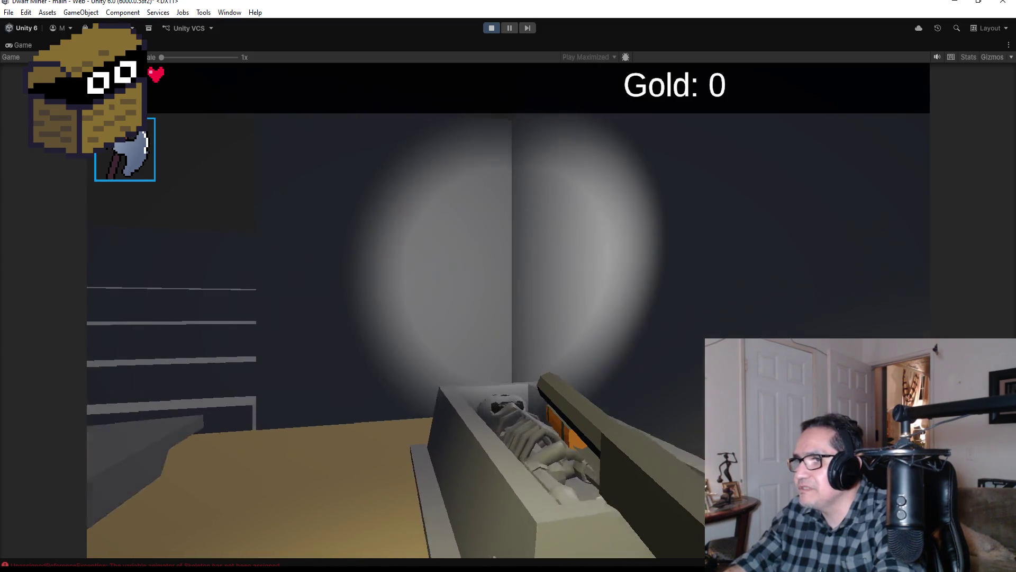
key(w)
key(s)
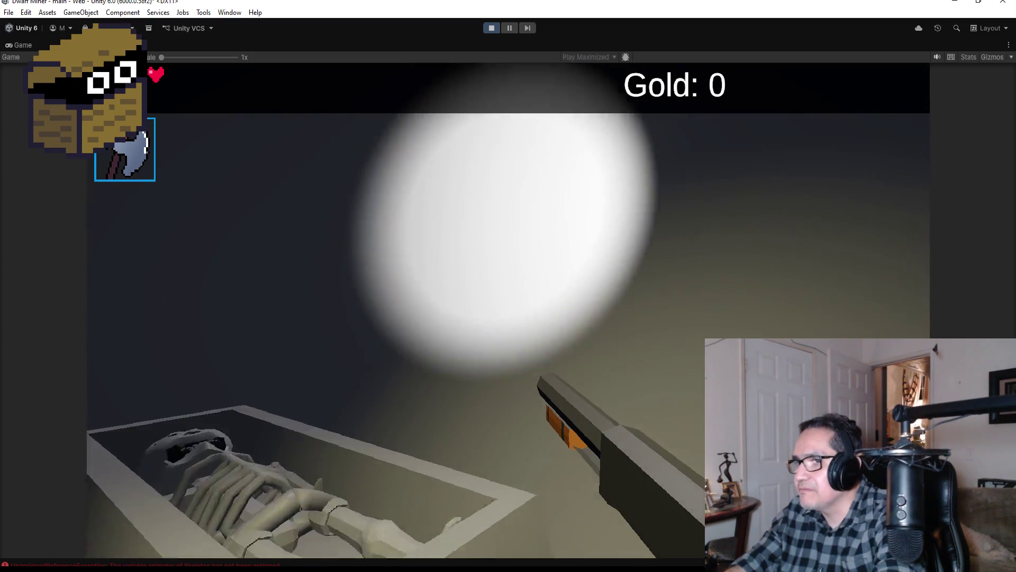
Walk through the corridor to the stairs room, open Settings, then stop the game
key(w)
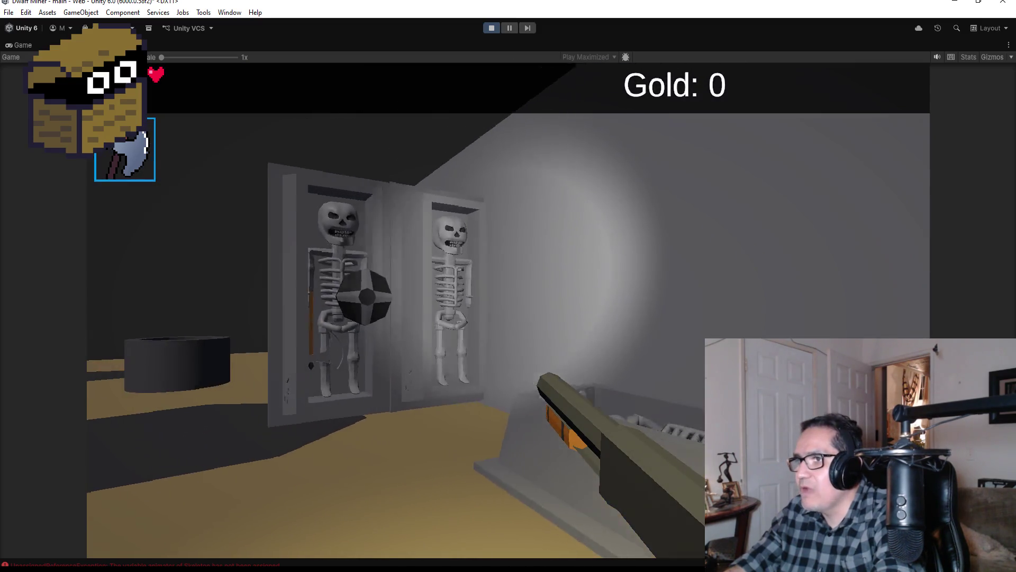
key(w)
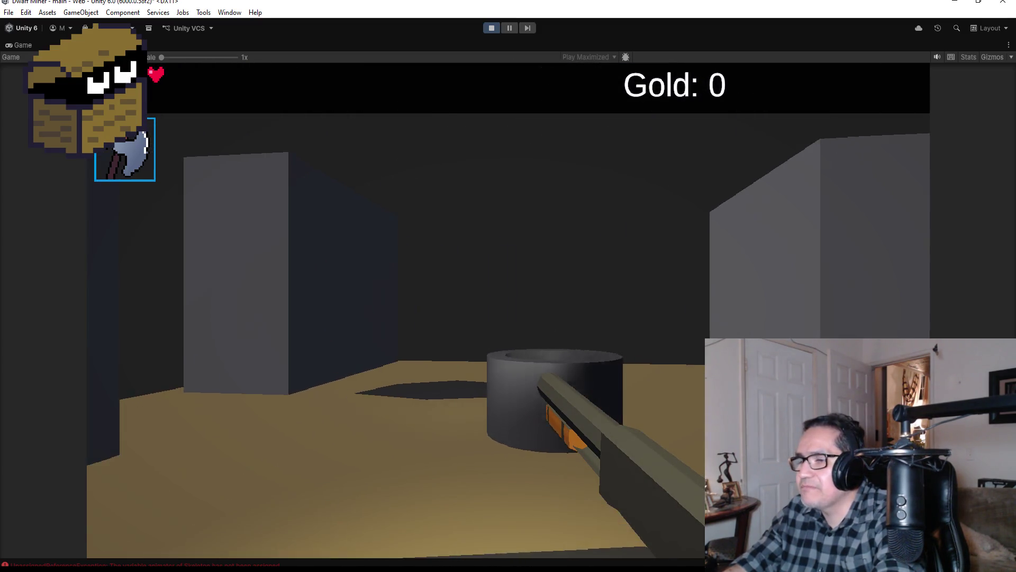
key(w)
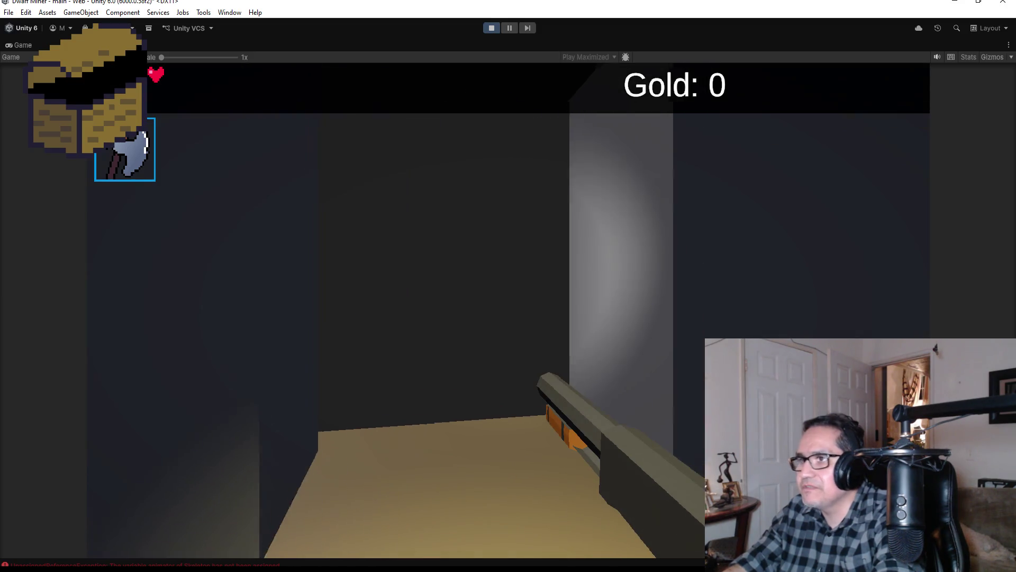
key(w)
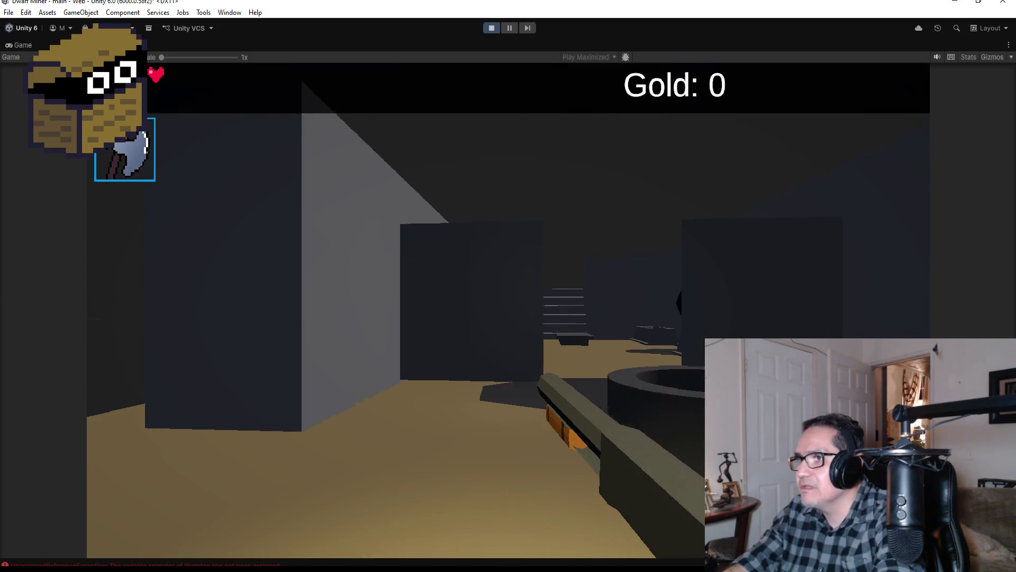
key(w)
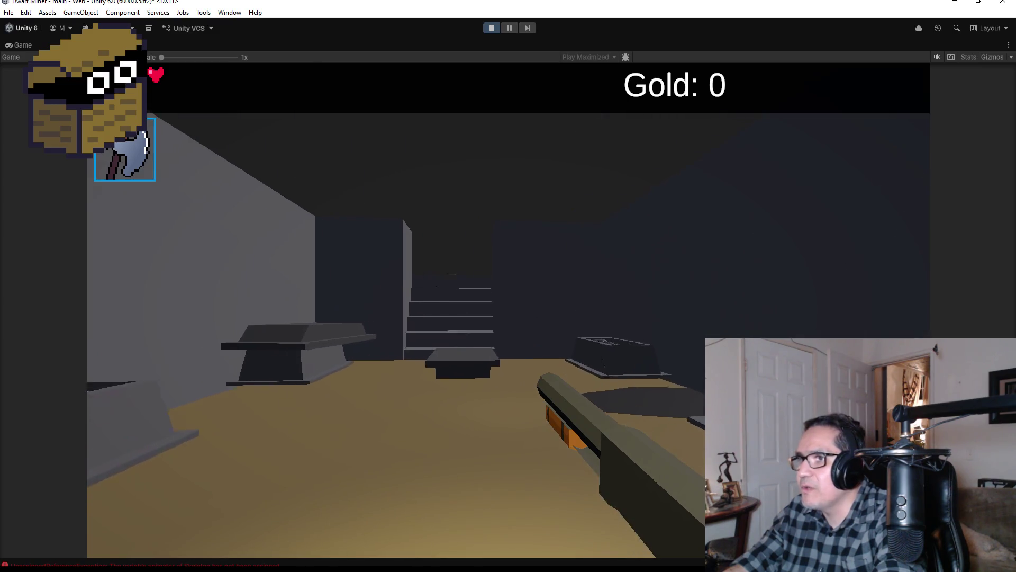
key(w)
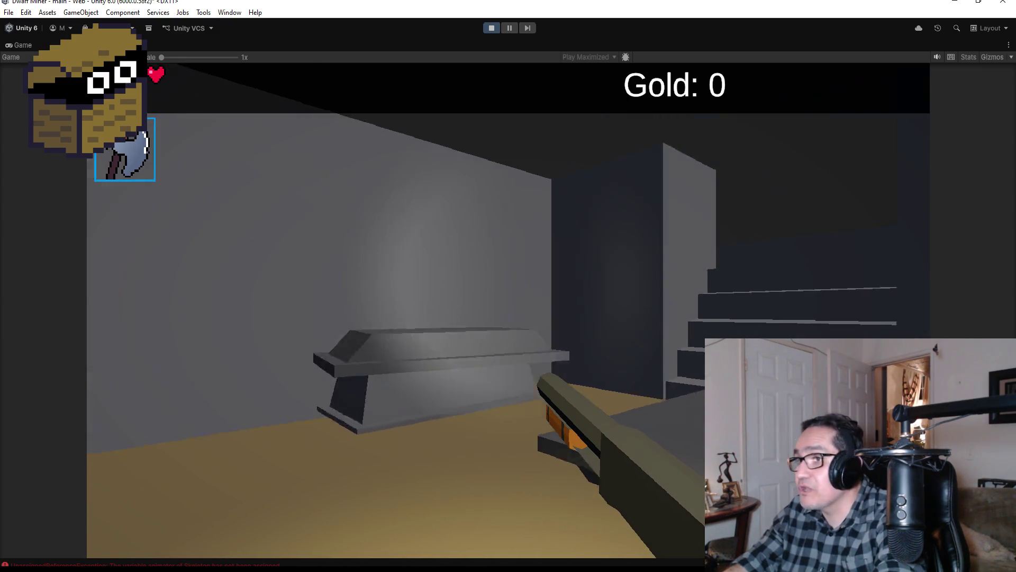
key(w)
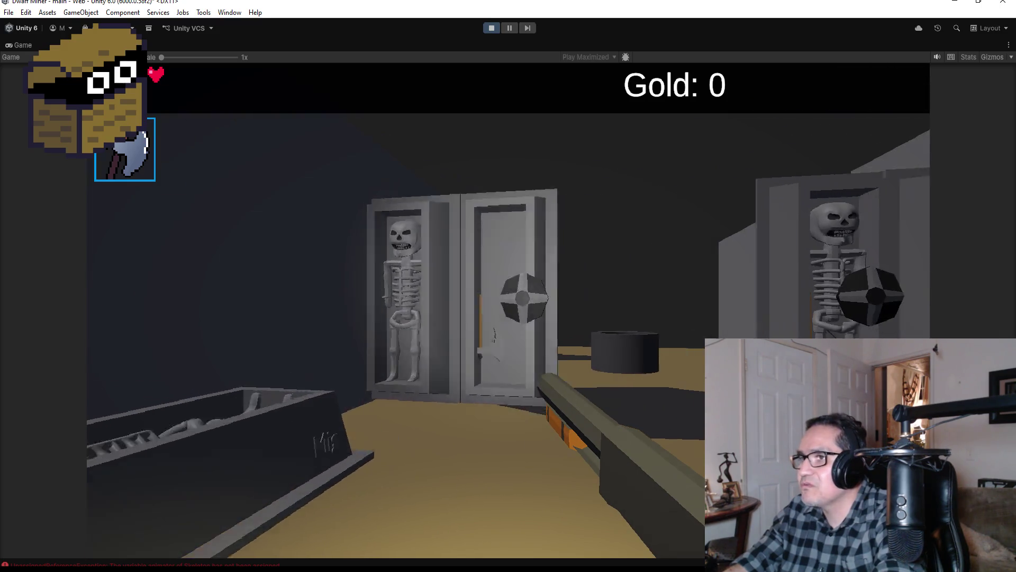
key(w)
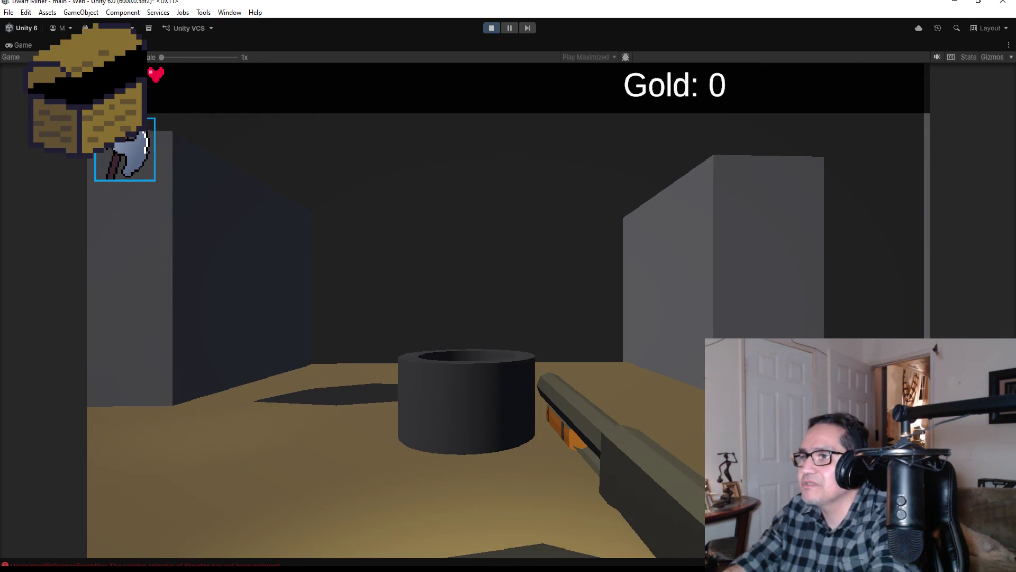
key(Escape)
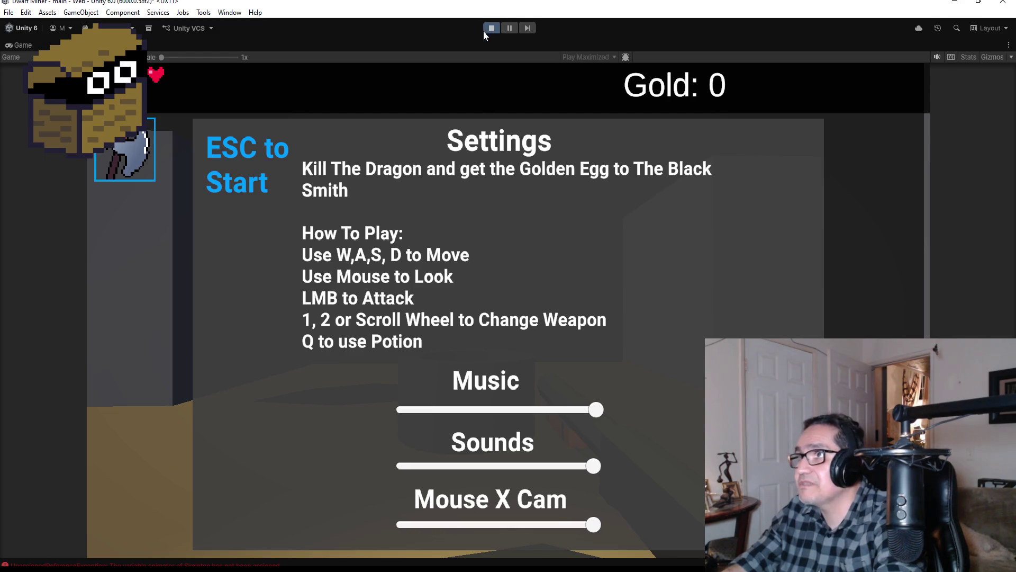
click(491, 30)
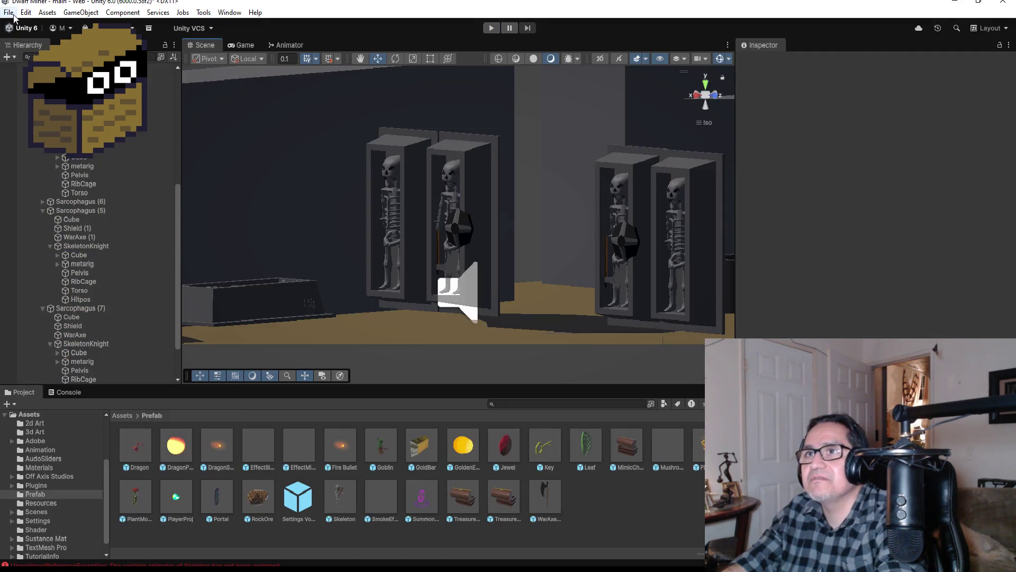
Save the crypt scene from the File menu
click(9, 12)
click(32, 65)
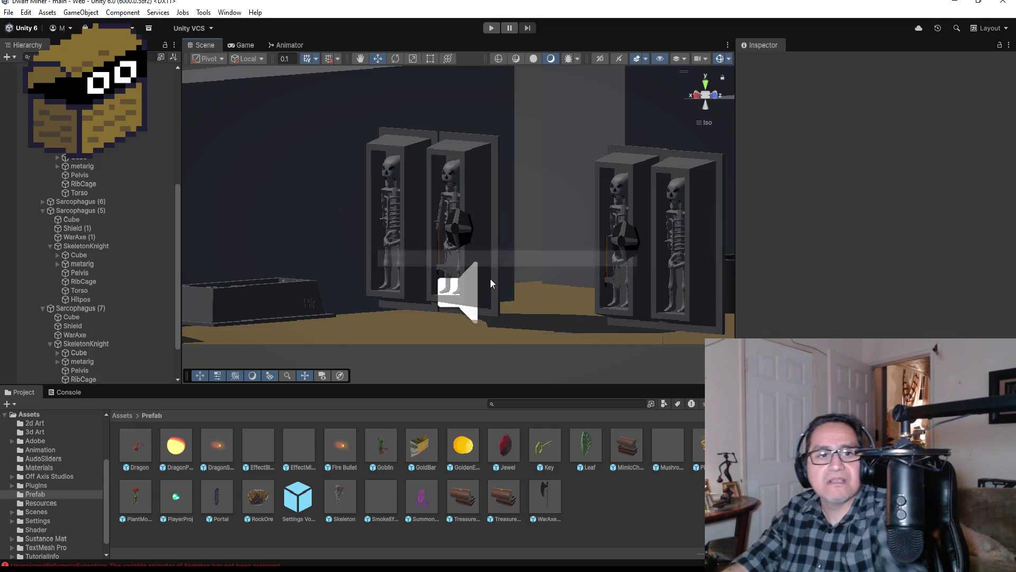